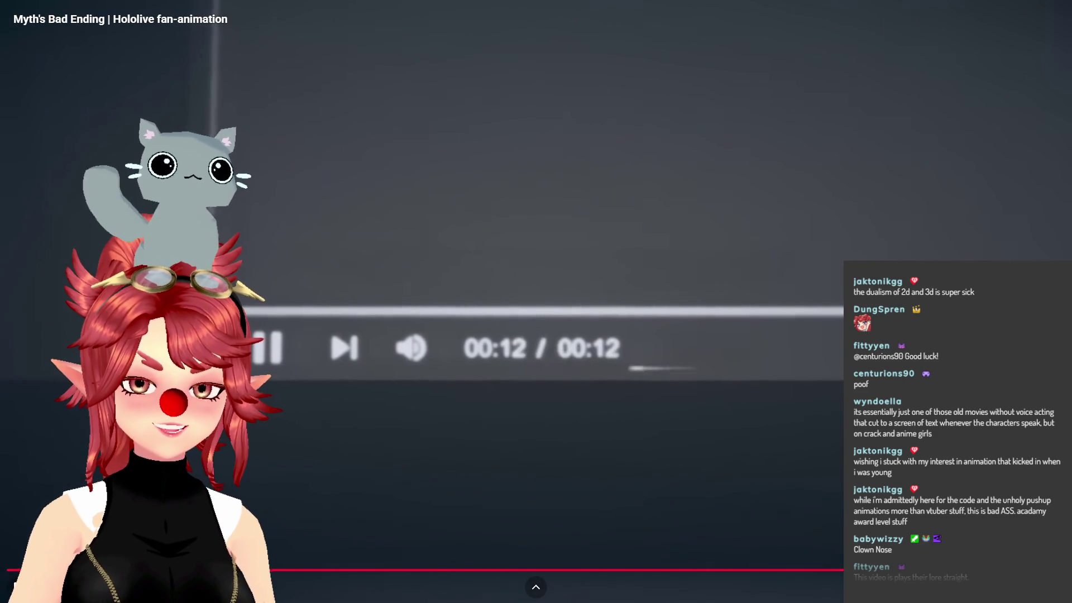
Exit the fullscreen video and scroll the Mazumaro channel page down to its Videos and Popular videos rows.
{"action": "key", "text": "Escape"}
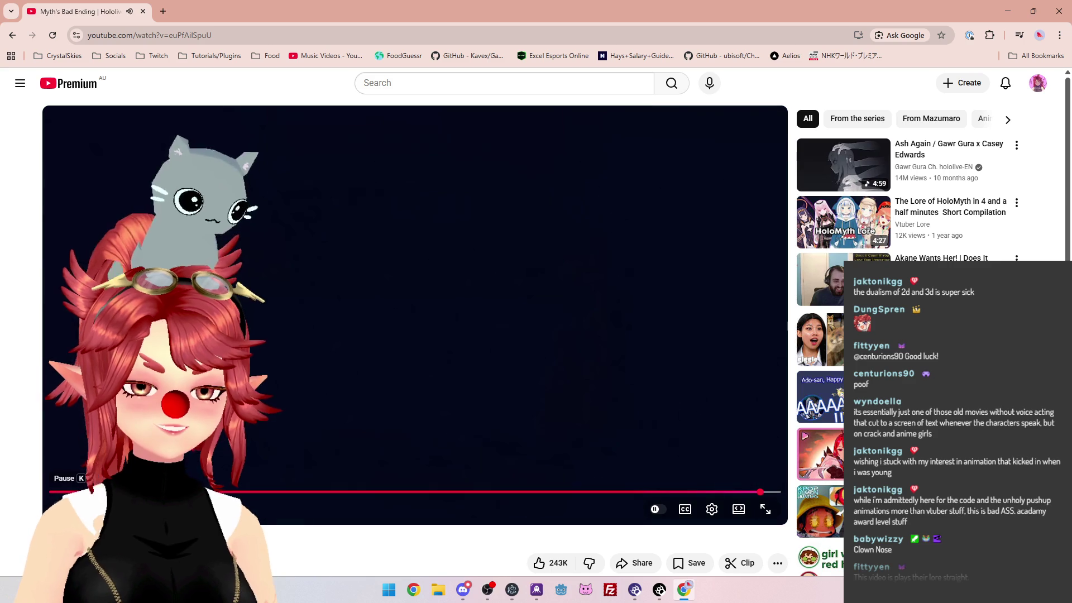
{"action": "scroll", "coordinate": [281, 532], "scroll_direction": "down", "scroll_amount": 2}
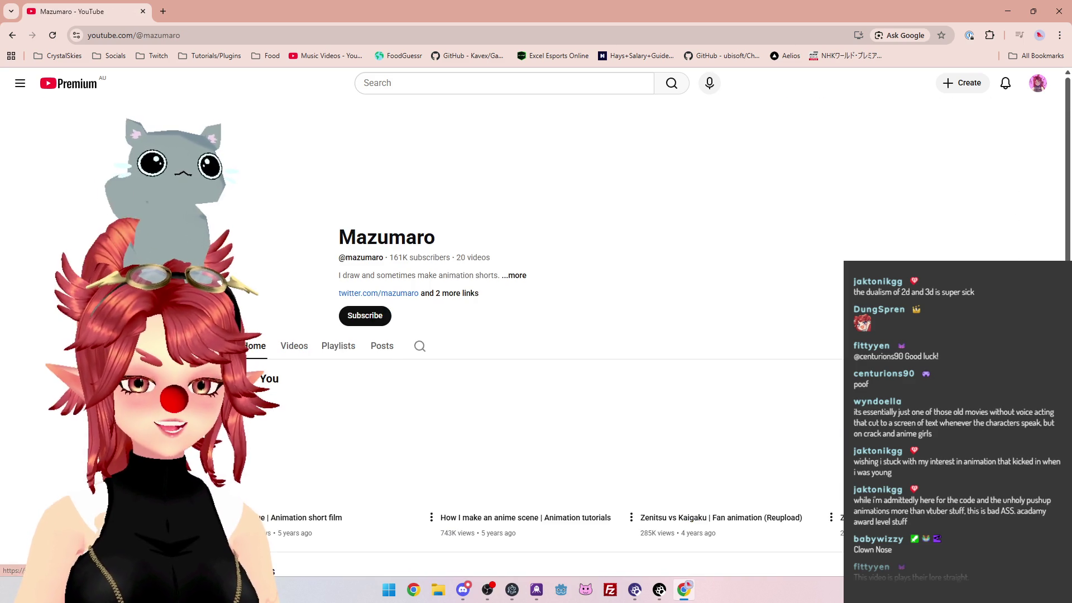
{"action": "scroll", "coordinate": [530, 392], "scroll_direction": "down", "scroll_amount": 4}
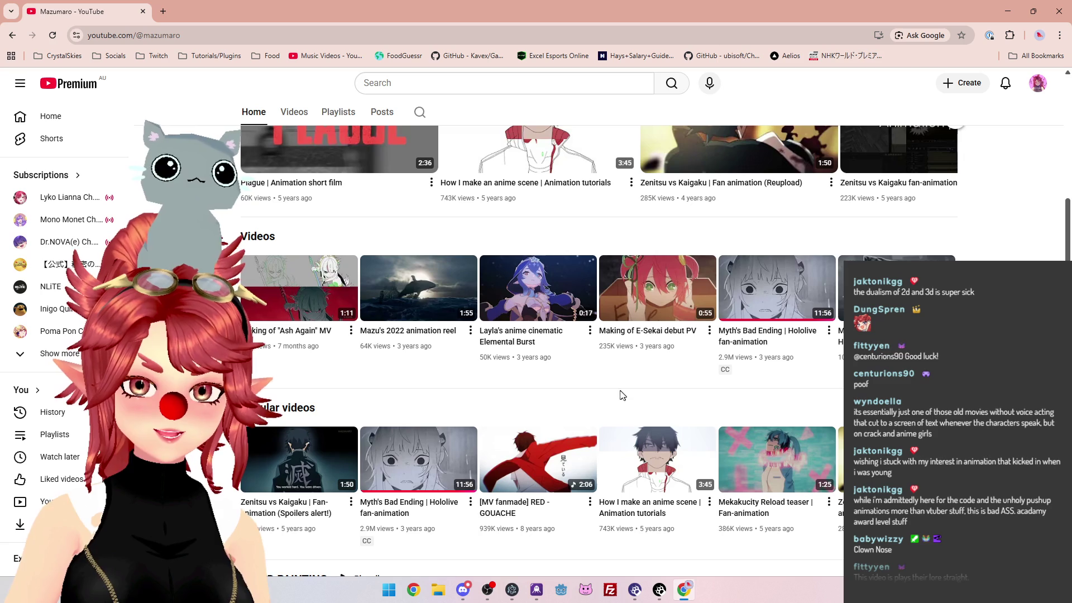
{"action": "scroll", "coordinate": [620, 395], "scroll_direction": "down", "scroll_amount": 1}
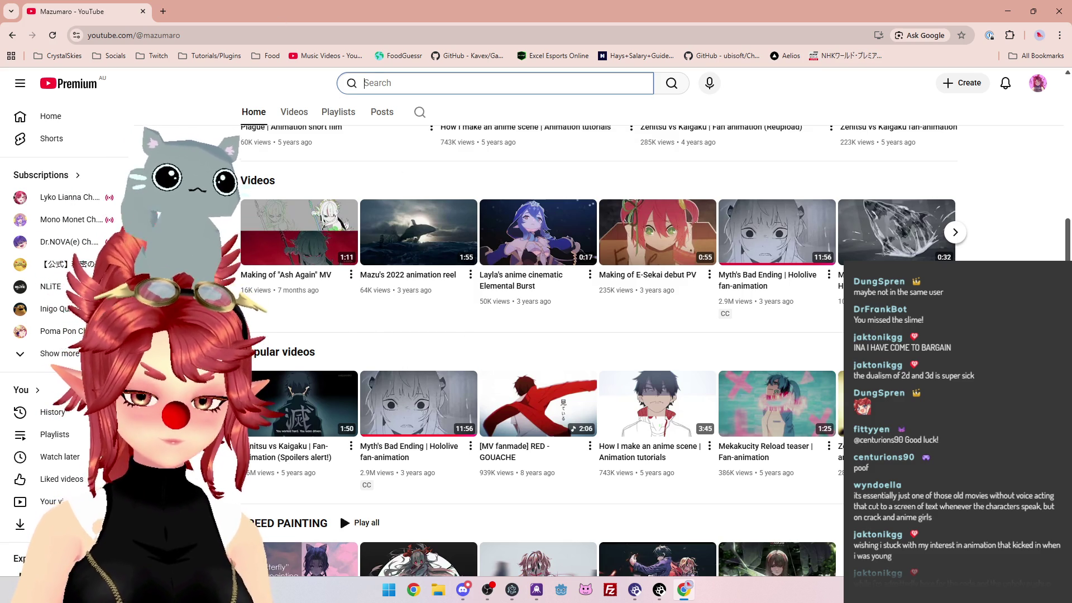
Search YouTube for 'ash again' and play the Ash Again / Gawr Gura x Casey Edwards video fullscreen.
{"action": "type", "text": "ash again"}
{"action": "key", "text": "Return"}
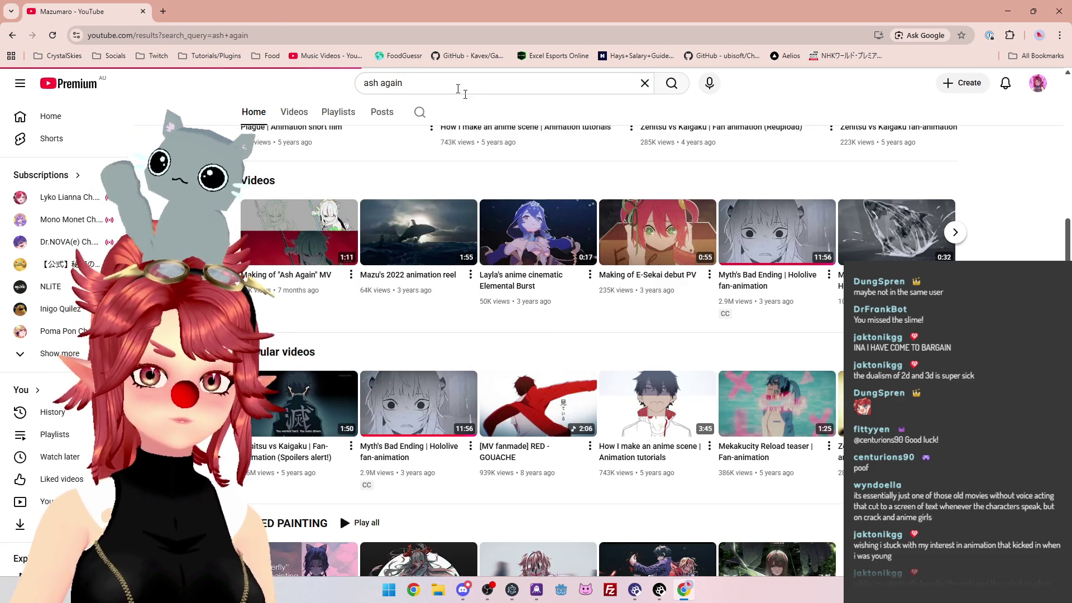
{"action": "left_click", "coordinate": [660, 143]}
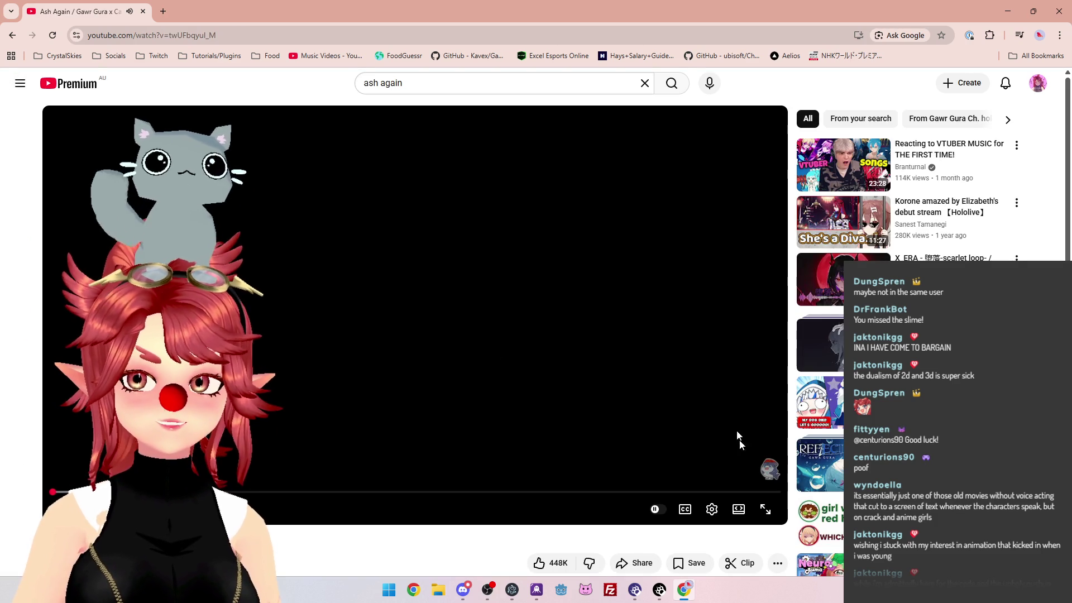
{"action": "left_click", "coordinate": [769, 515]}
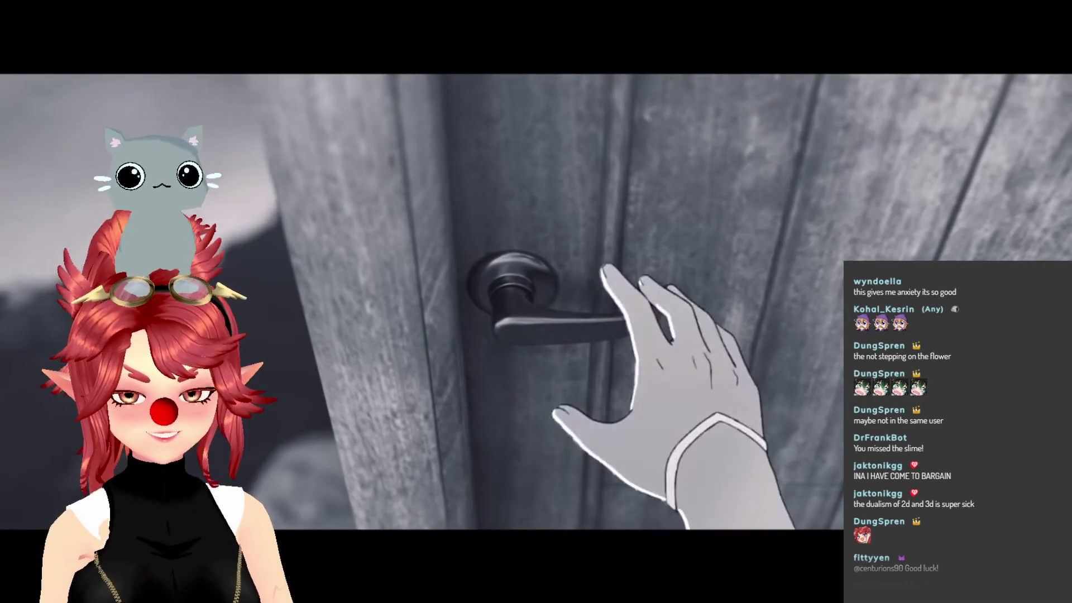
{"action": "mouse_move", "coordinate": [775, 24]}
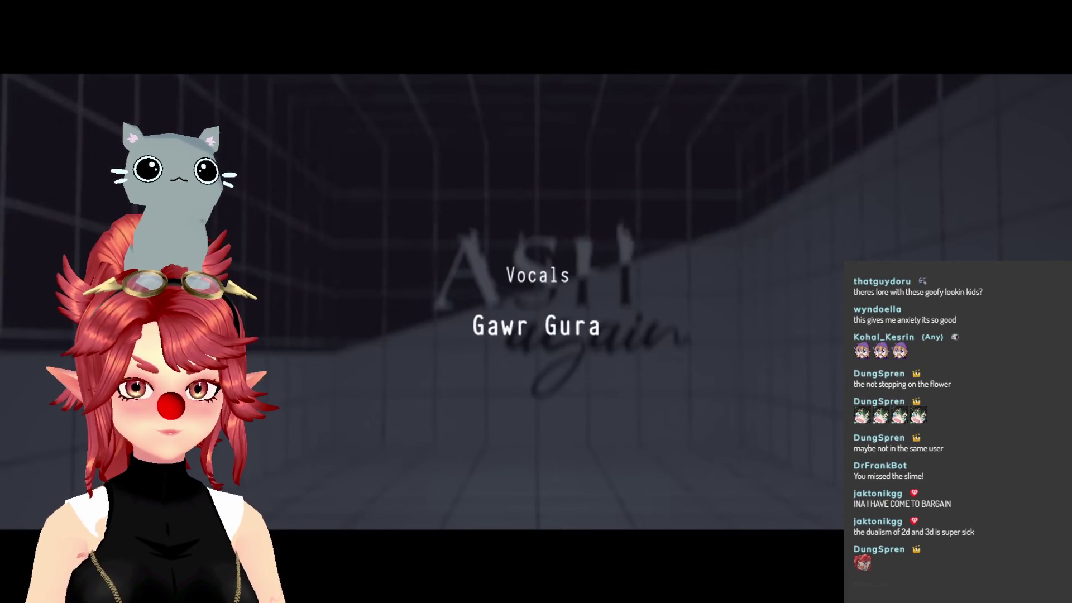
{"action": "mouse_move", "coordinate": [779, 69]}
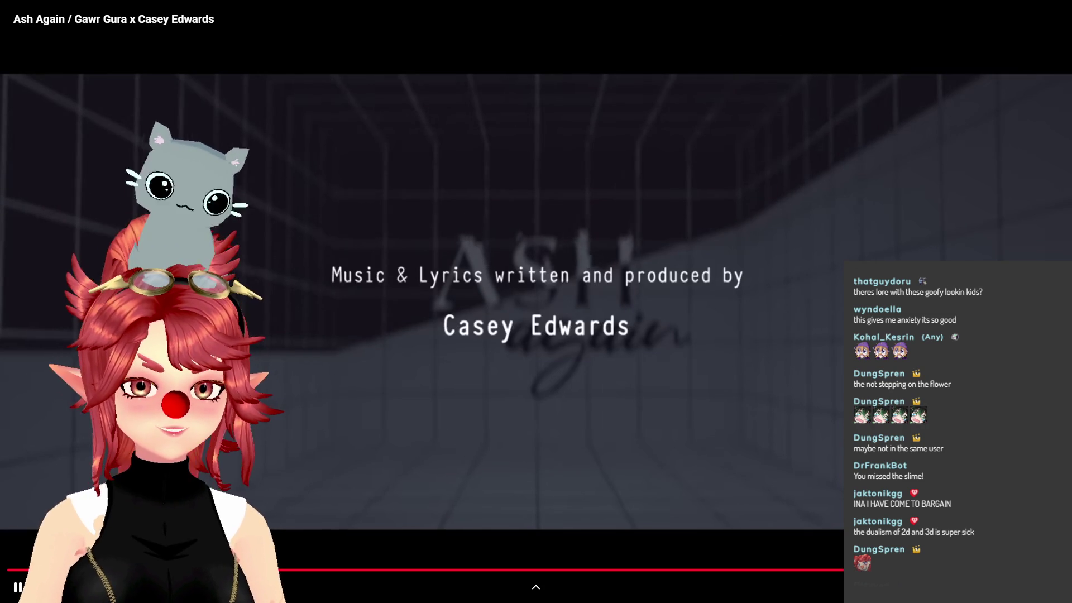
Pause the Ash Again video, return to the watch page, then close the browser window.
{"action": "left_click", "coordinate": [18, 588]}
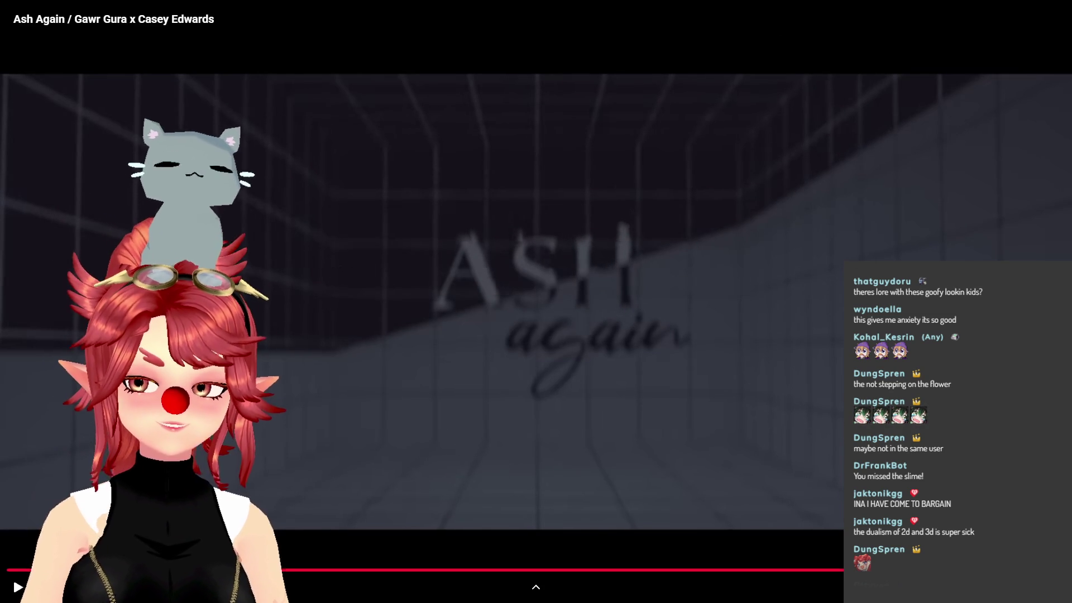
{"action": "key", "text": "Escape"}
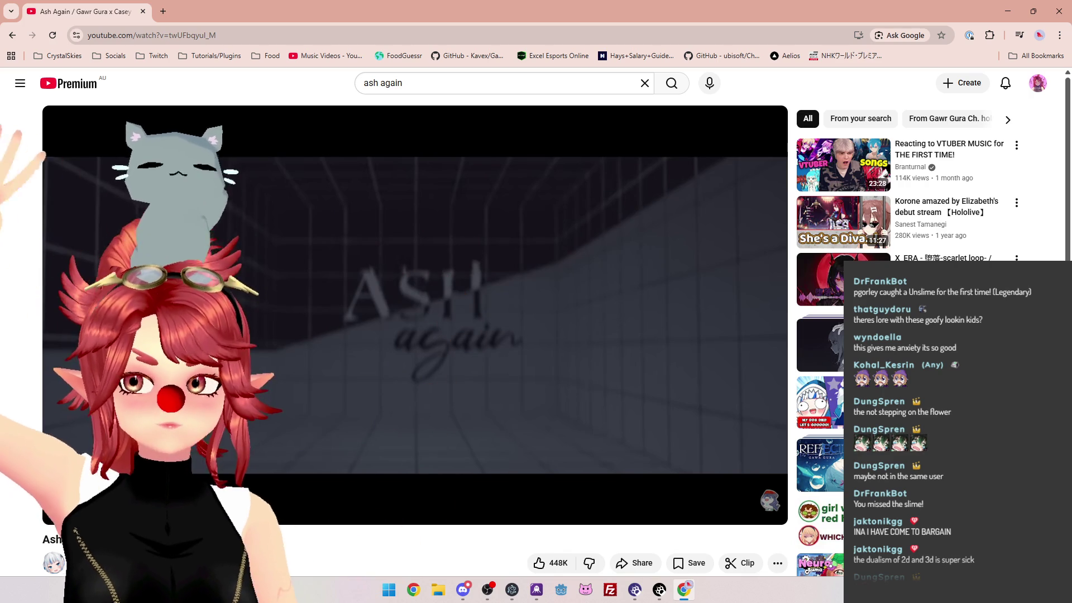
{"action": "mouse_move", "coordinate": [741, 346]}
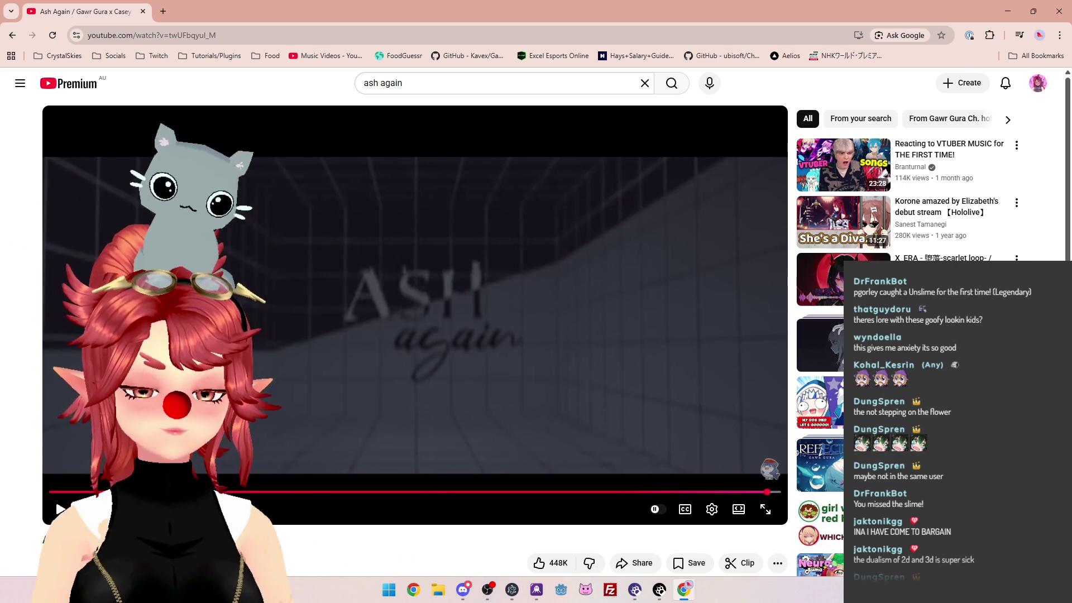
{"action": "scroll", "coordinate": [20, 328], "scroll_direction": "down", "scroll_amount": 1}
{"action": "scroll", "coordinate": [22, 327], "scroll_direction": "up", "scroll_amount": 1}
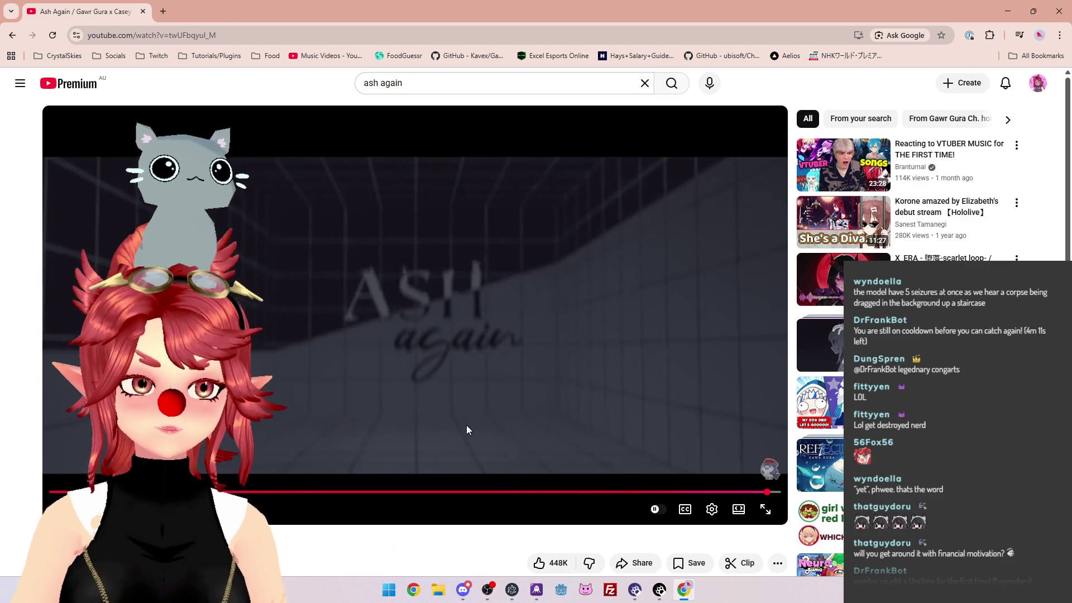
{"action": "left_click", "coordinate": [472, 578]}
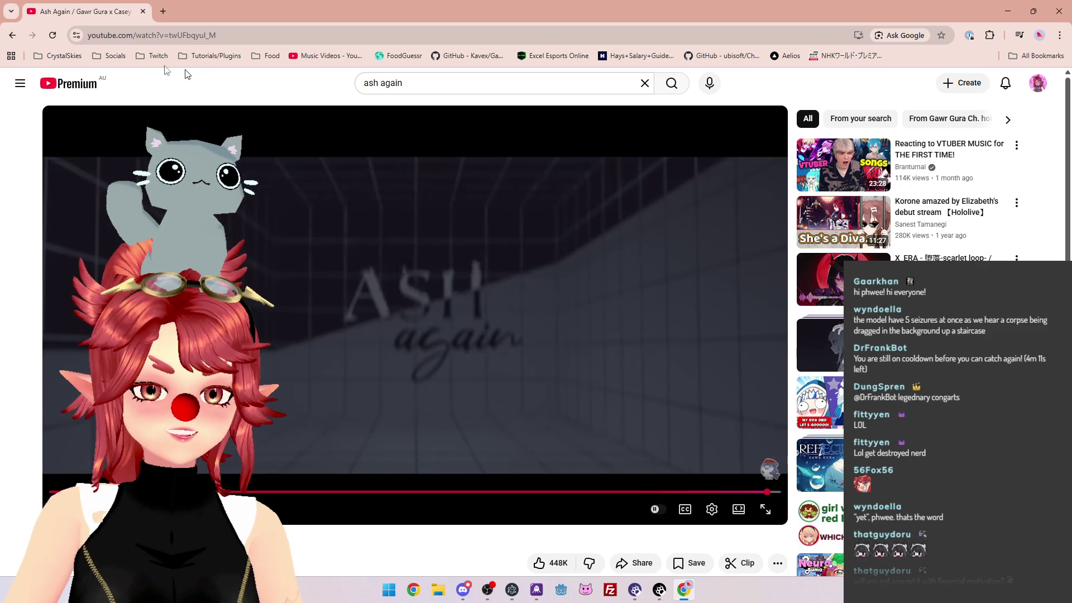
{"action": "left_click", "coordinate": [143, 12]}
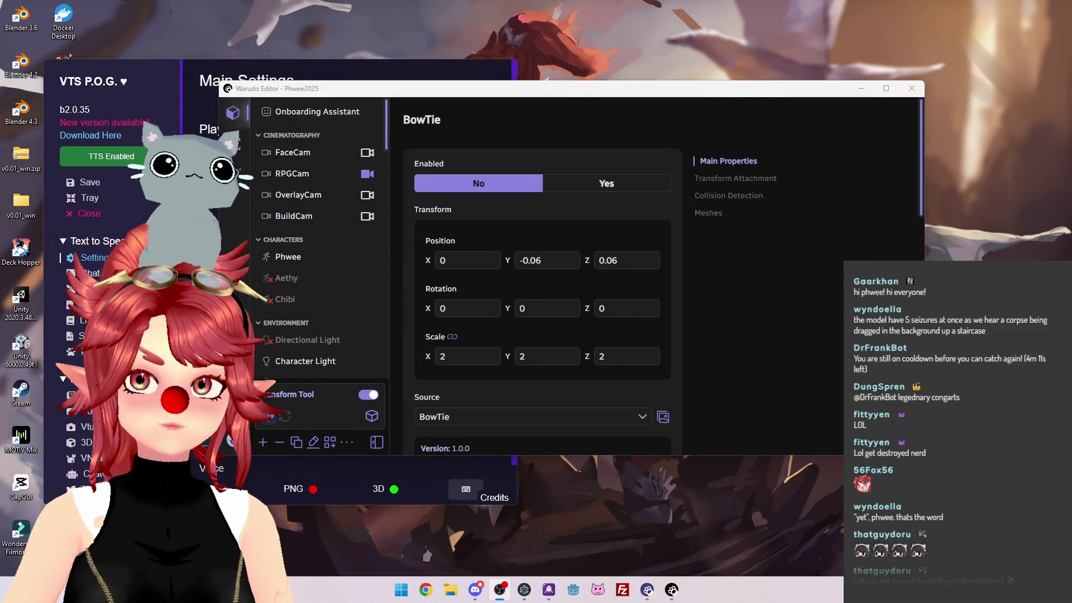
Open a new Chrome window from the taskbar and take it out of full screen.
{"action": "left_click", "coordinate": [425, 589]}
{"action": "double_click", "coordinate": [447, 8]}
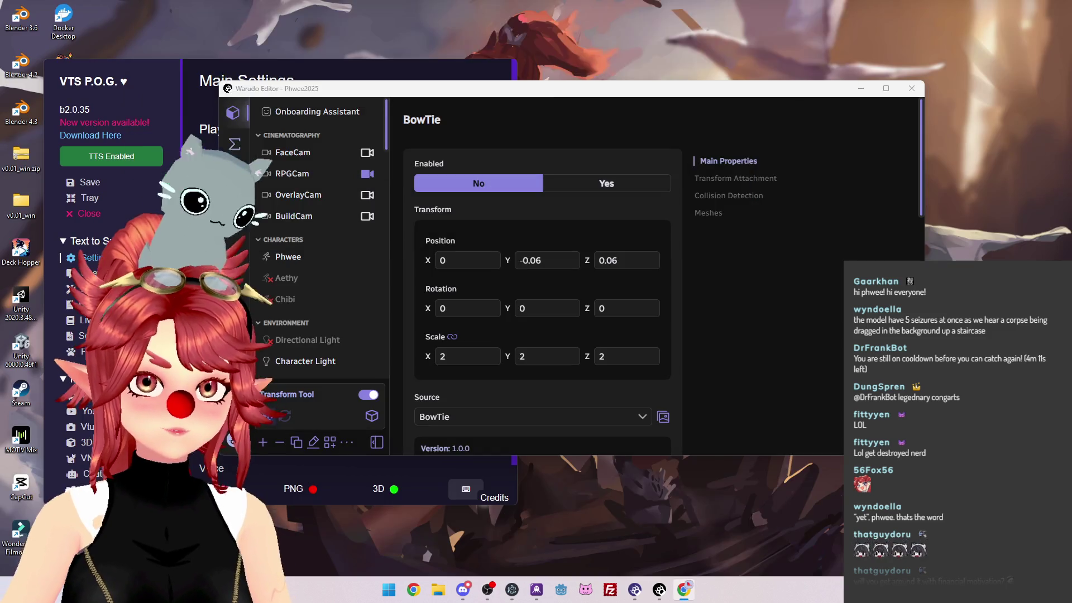
Search Google for 'myth bad end' and open the Myth's Bad Ending video on YouTube.
{"action": "left_click", "coordinate": [810, 66]}
{"action": "left_click", "coordinate": [424, 227]}
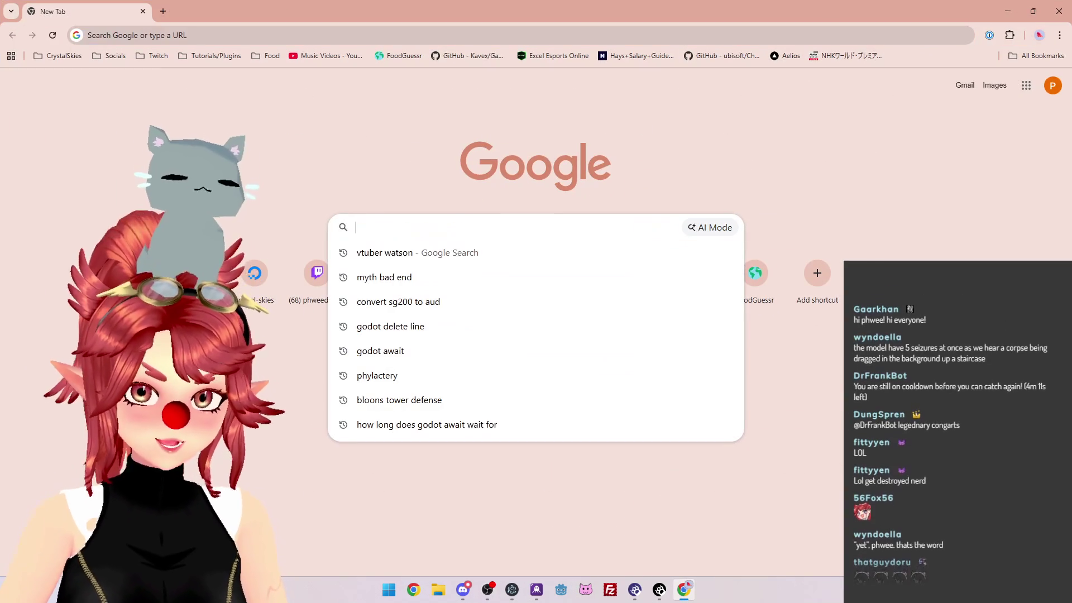
{"action": "type", "text": "myth"}
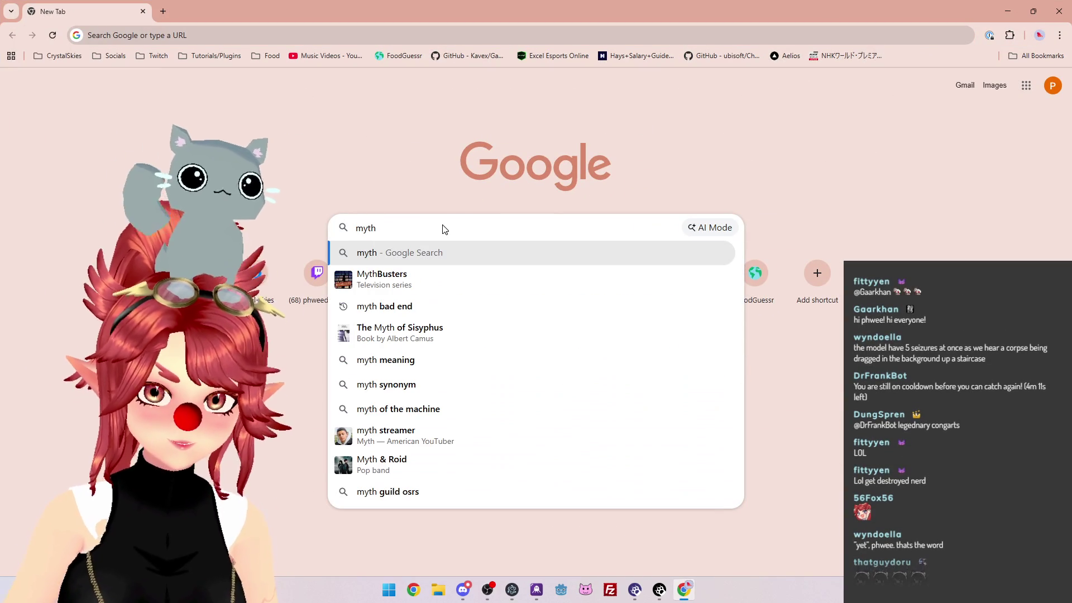
{"action": "left_click", "coordinate": [433, 303]}
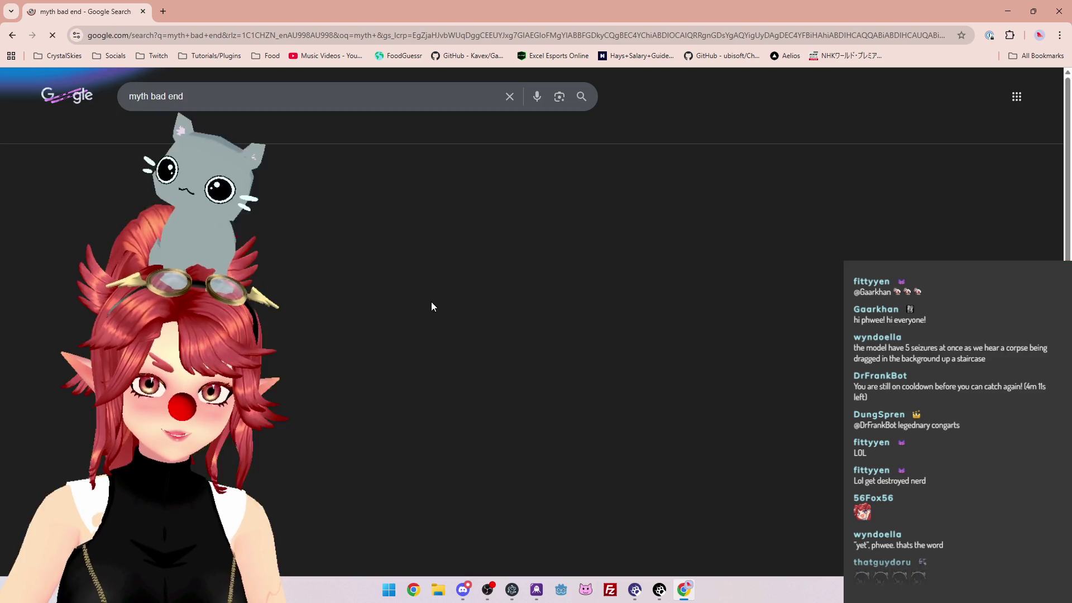
{"action": "left_click", "coordinate": [255, 196]}
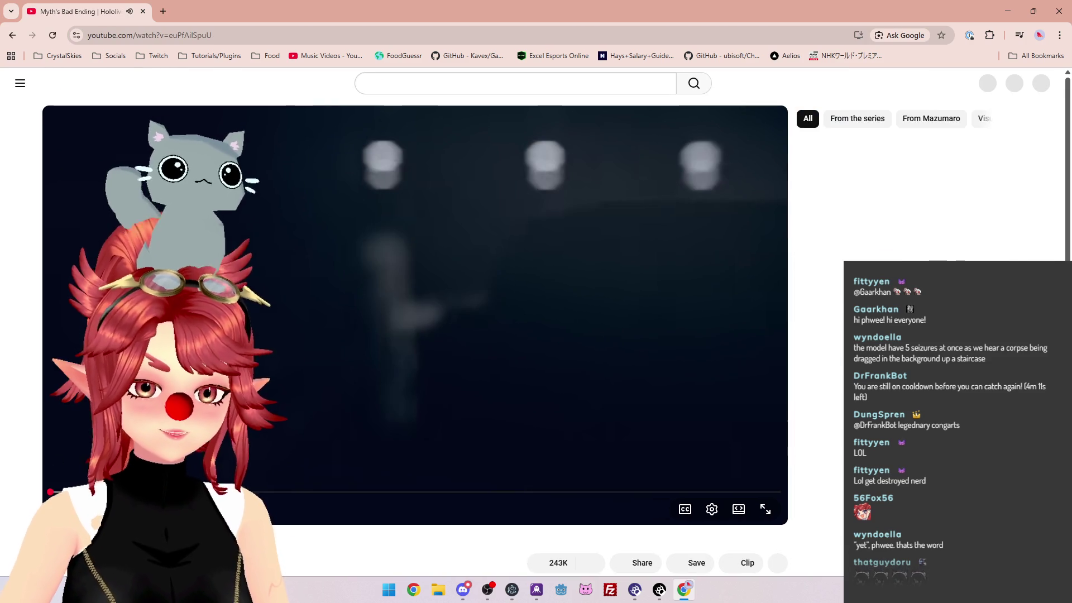
Subscribe to the video creator's Mazumaro channel, then rerun the 'ash again' search from history.
{"action": "scroll", "coordinate": [367, 333], "scroll_direction": "down", "scroll_amount": 3}
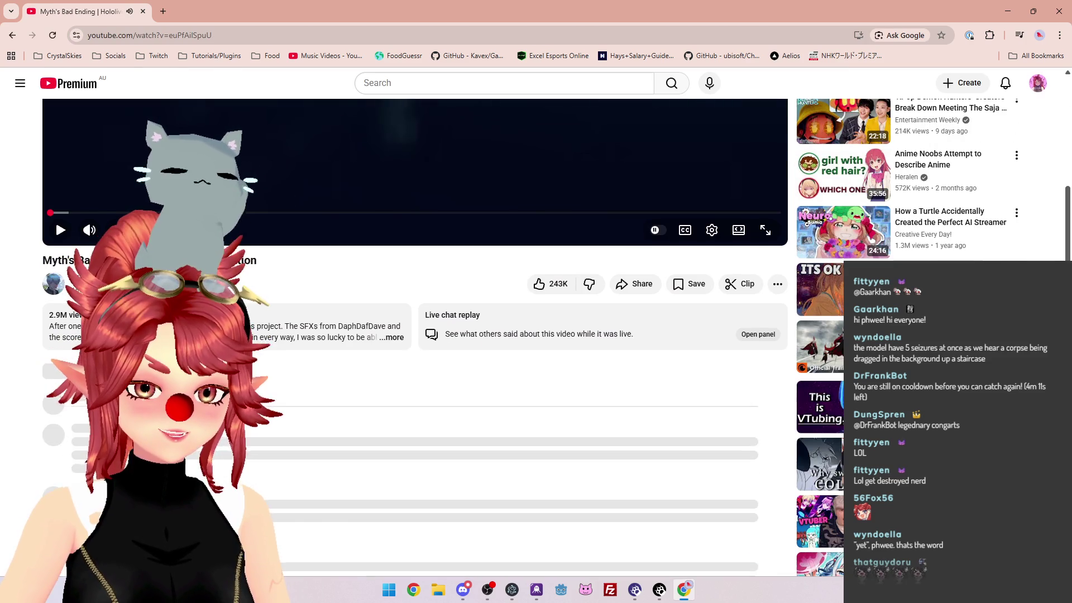
{"action": "left_click", "coordinate": [53, 283]}
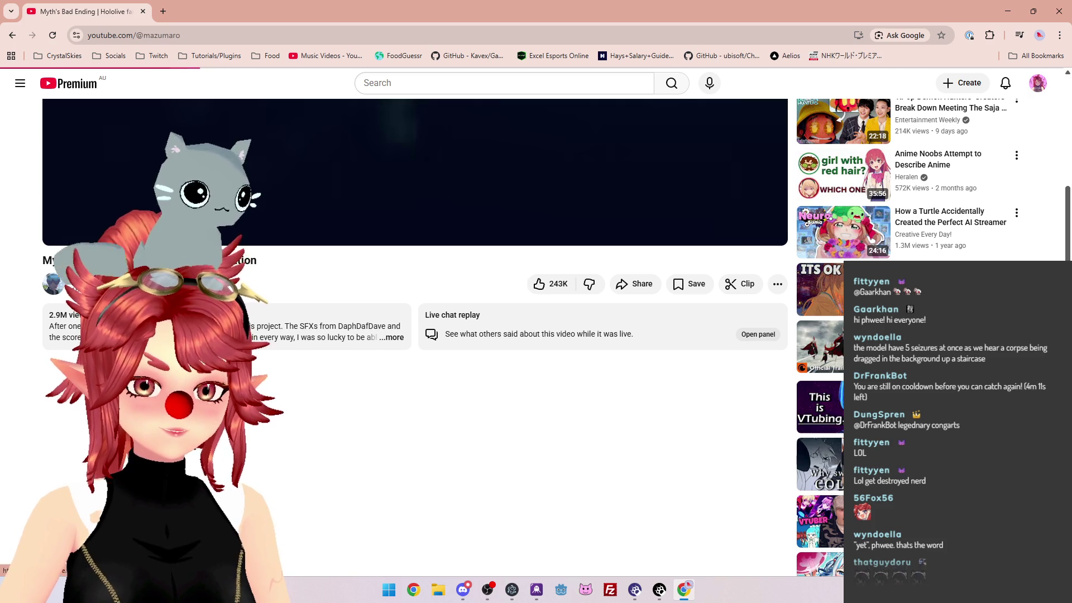
{"action": "left_click", "coordinate": [364, 316]}
{"action": "left_click", "coordinate": [438, 84]}
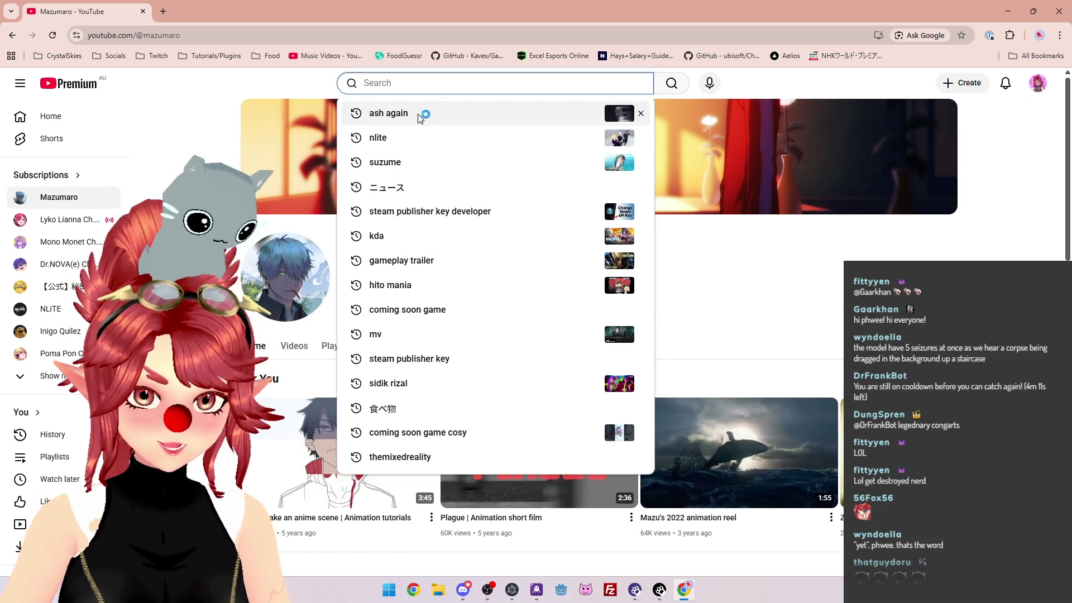
{"action": "left_click", "coordinate": [418, 113]}
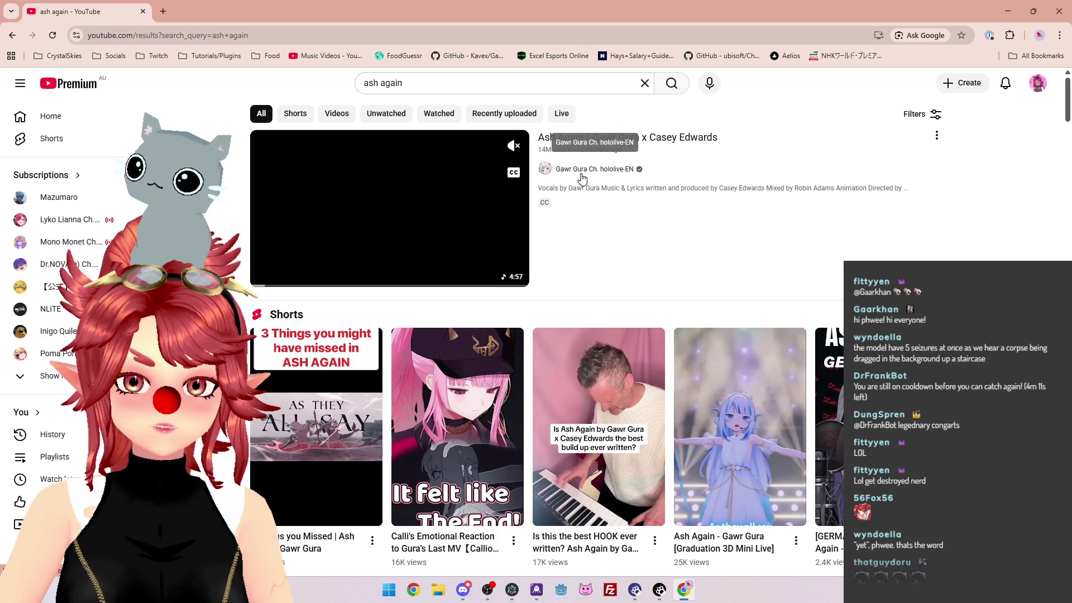
Open the Ash Again singer's channel from the search result and scroll through its home tab.
{"action": "left_click", "coordinate": [573, 177]}
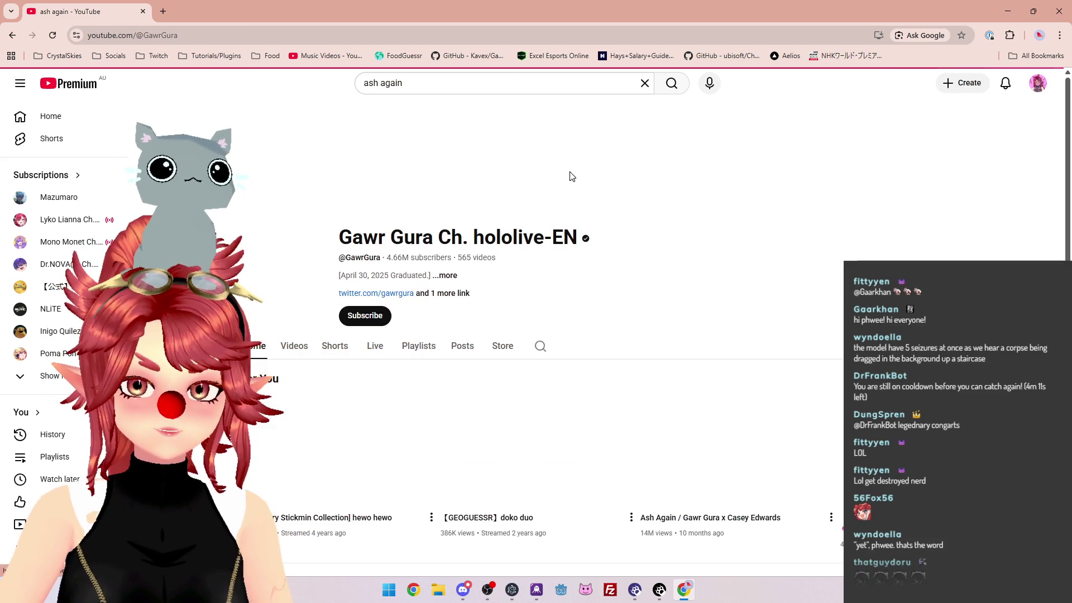
{"action": "scroll", "coordinate": [654, 248], "scroll_direction": "down", "scroll_amount": 2}
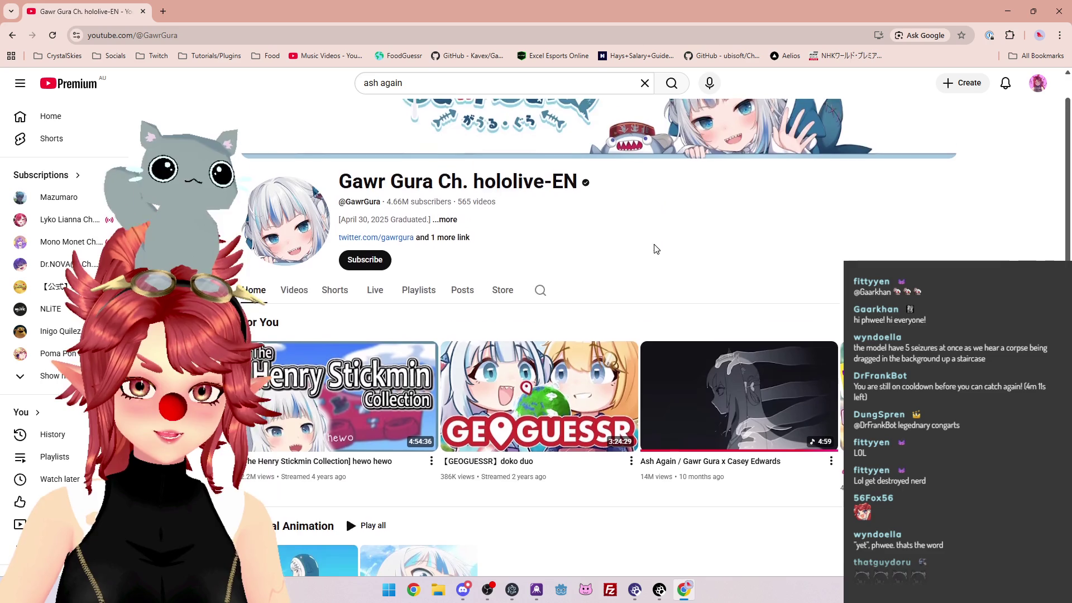
{"action": "scroll", "coordinate": [520, 185], "scroll_direction": "down", "scroll_amount": 8}
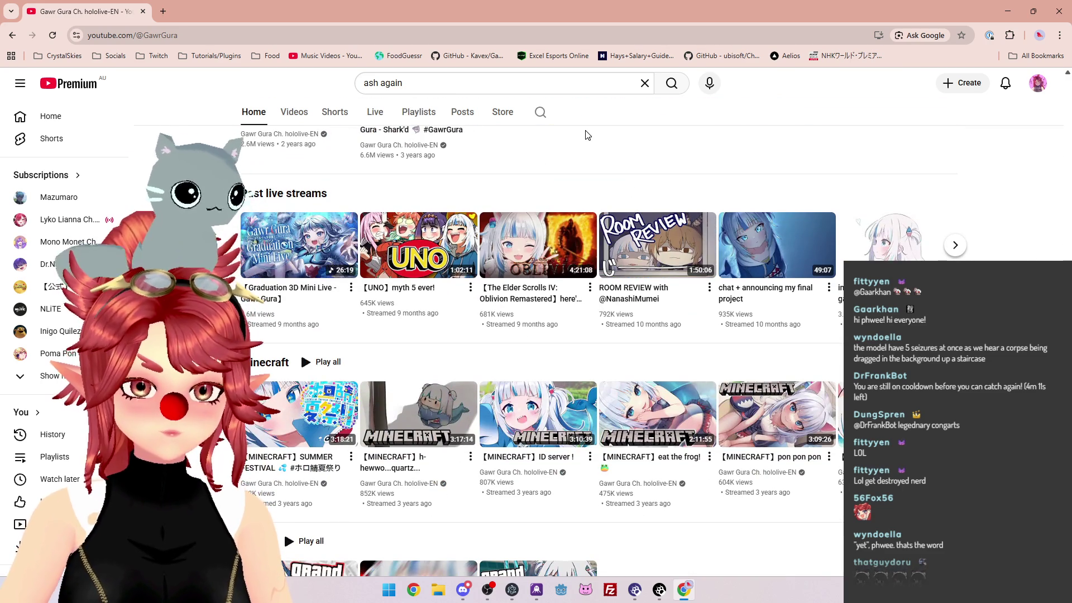
{"action": "scroll", "coordinate": [585, 136], "scroll_direction": "up", "scroll_amount": 10}
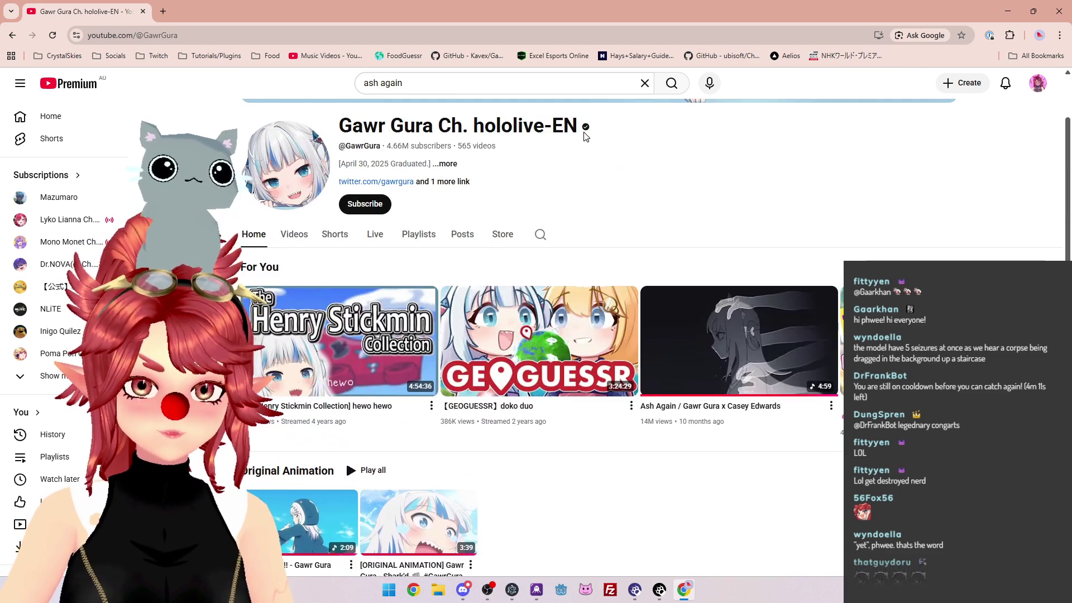
{"action": "scroll", "coordinate": [585, 135], "scroll_direction": "down", "scroll_amount": 1}
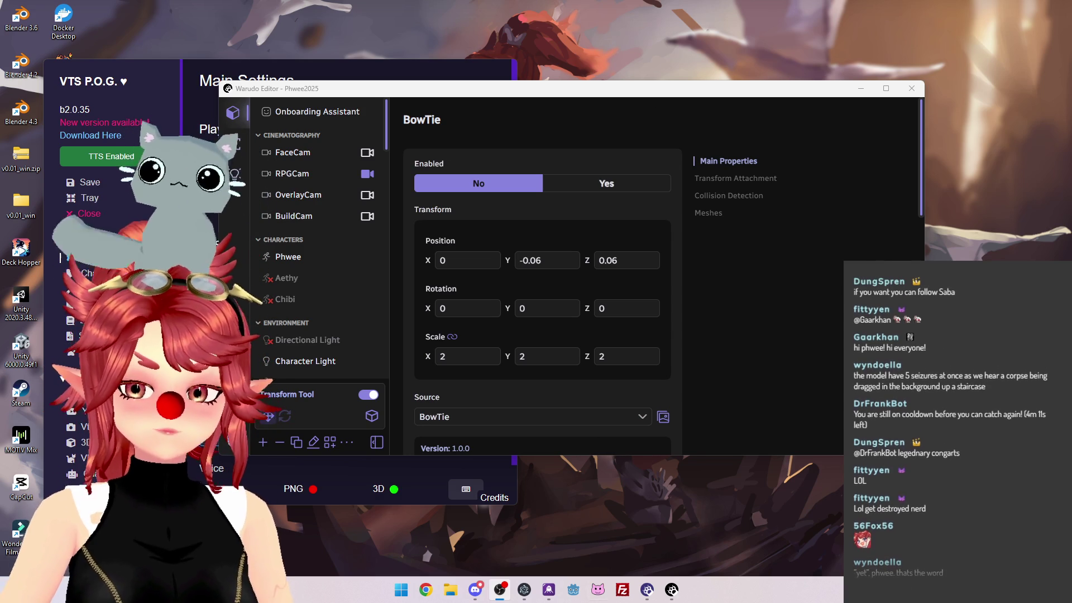
Search Google for 'saba', refine it to 'saba youtube', and open saba's YouTube channel.
{"action": "left_click", "coordinate": [427, 589]}
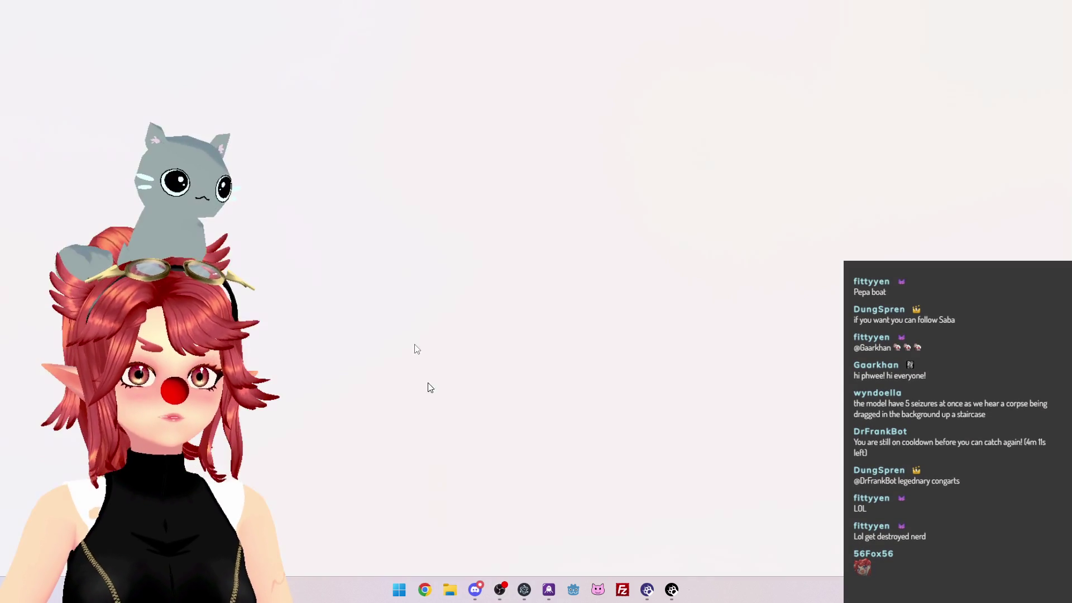
{"action": "type", "text": "saba"}
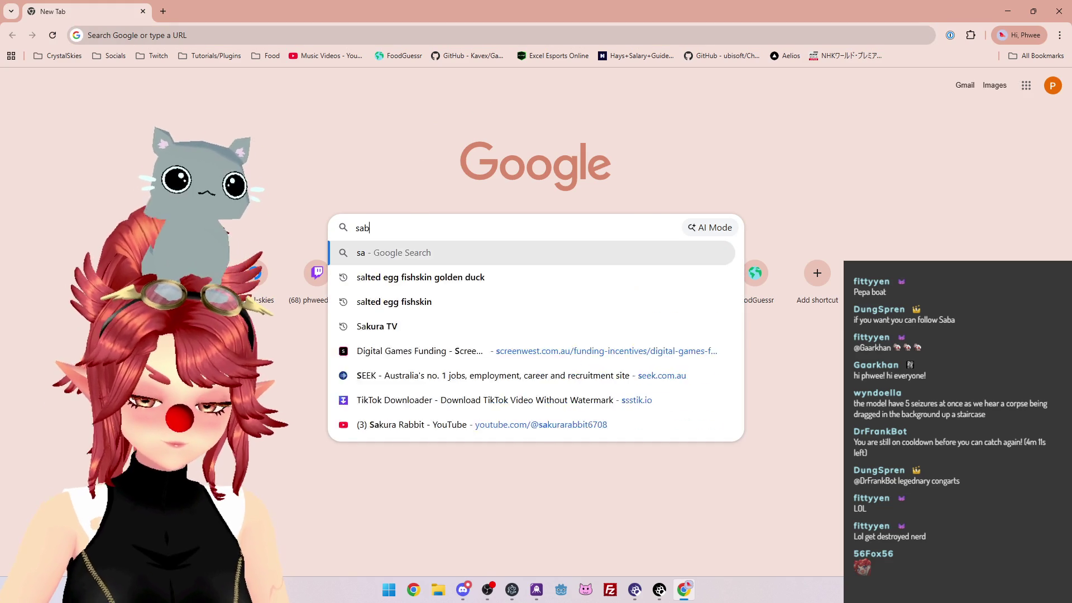
{"action": "key", "text": "Return"}
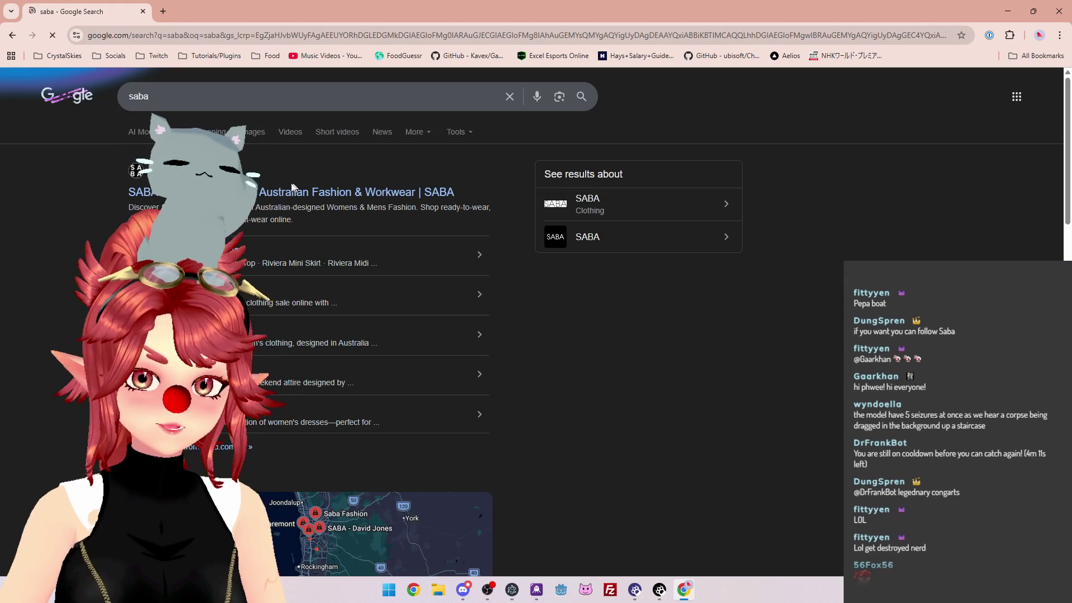
{"action": "left_click", "coordinate": [232, 103]}
{"action": "type", "text": "youtube"}
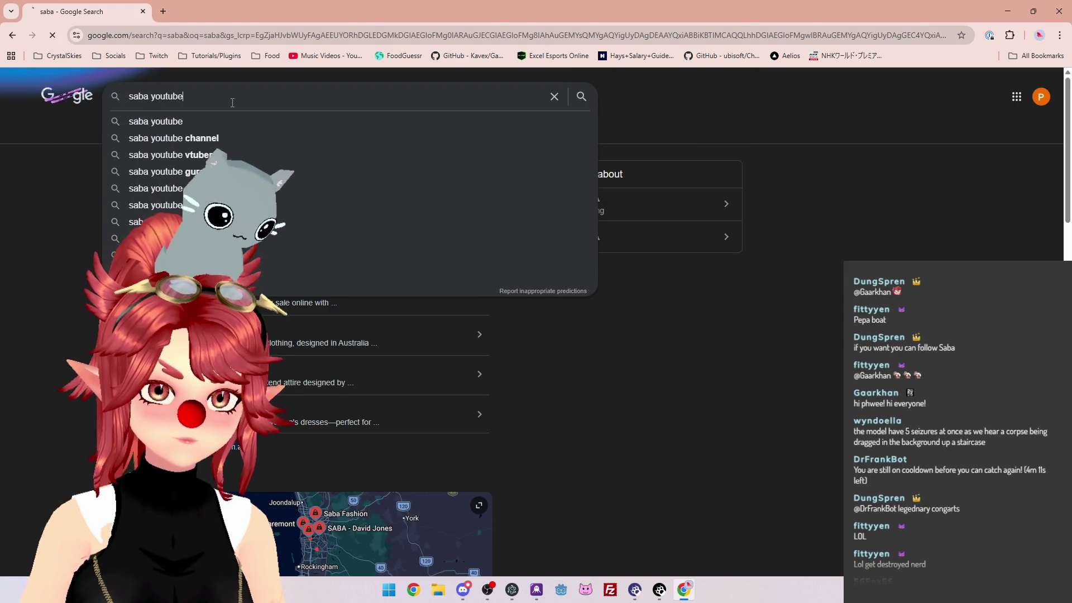
{"action": "key", "text": "Return"}
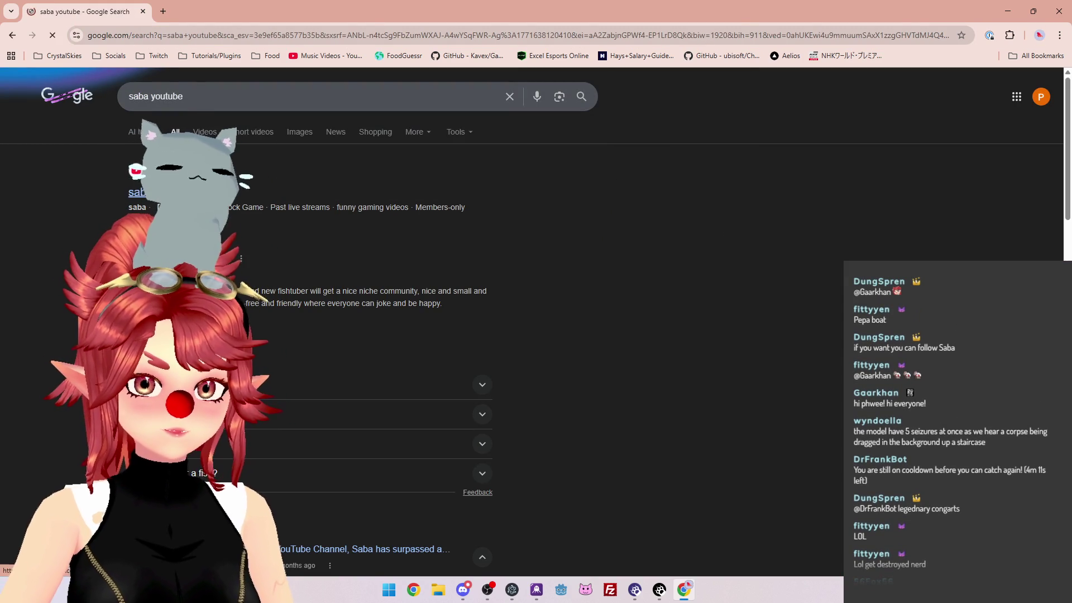
{"action": "left_click", "coordinate": [134, 192]}
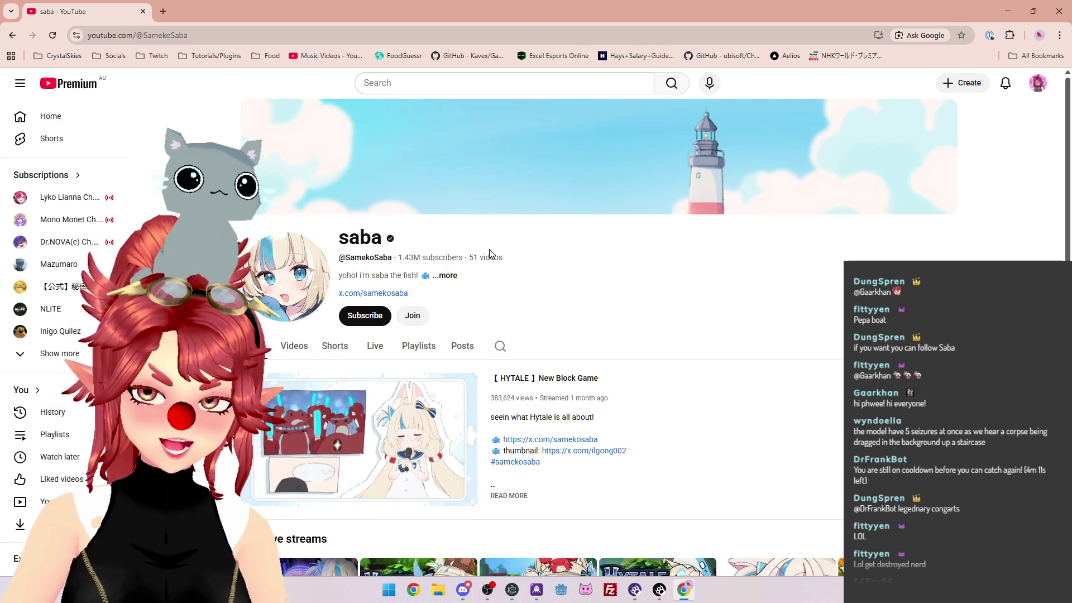
Browse saba's channel page and its Past live streams row, then close the browser.
{"action": "scroll", "coordinate": [667, 316], "scroll_direction": "down", "scroll_amount": 4}
{"action": "scroll", "coordinate": [668, 292], "scroll_direction": "down", "scroll_amount": 4}
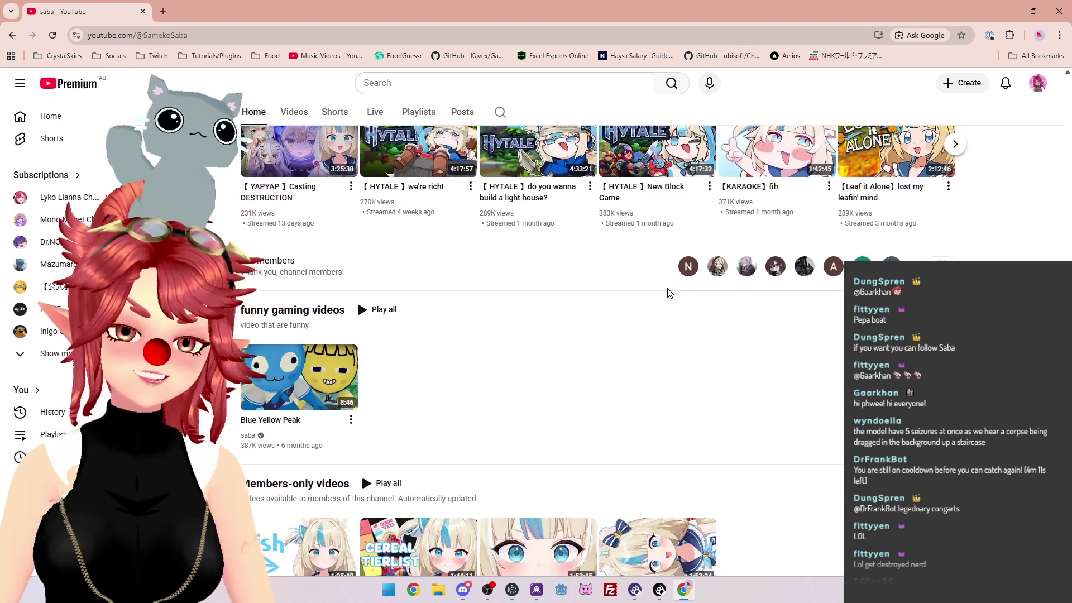
{"action": "scroll", "coordinate": [627, 376], "scroll_direction": "down", "scroll_amount": 1}
{"action": "scroll", "coordinate": [670, 282], "scroll_direction": "up", "scroll_amount": 9}
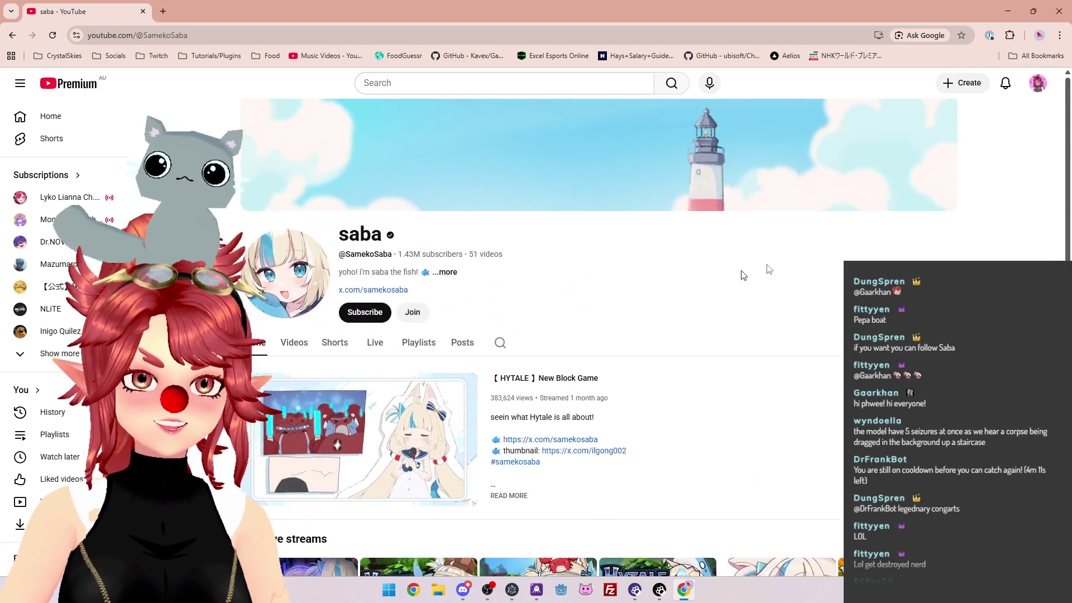
{"action": "scroll", "coordinate": [695, 243], "scroll_direction": "down", "scroll_amount": 5}
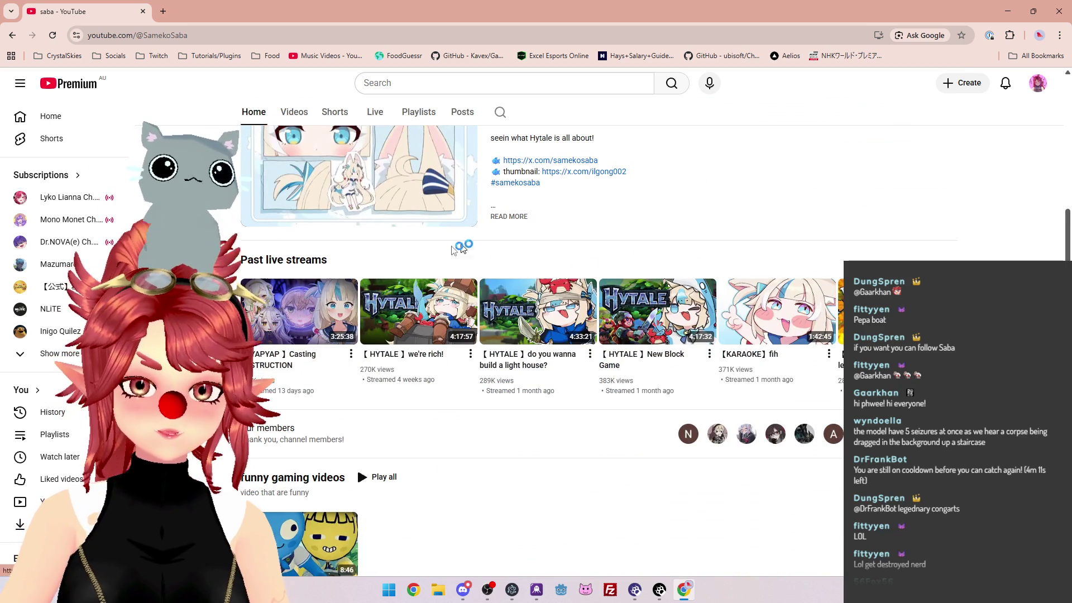
{"action": "scroll", "coordinate": [785, 260], "scroll_direction": "up", "scroll_amount": 3}
{"action": "scroll", "coordinate": [755, 262], "scroll_direction": "down", "scroll_amount": 6}
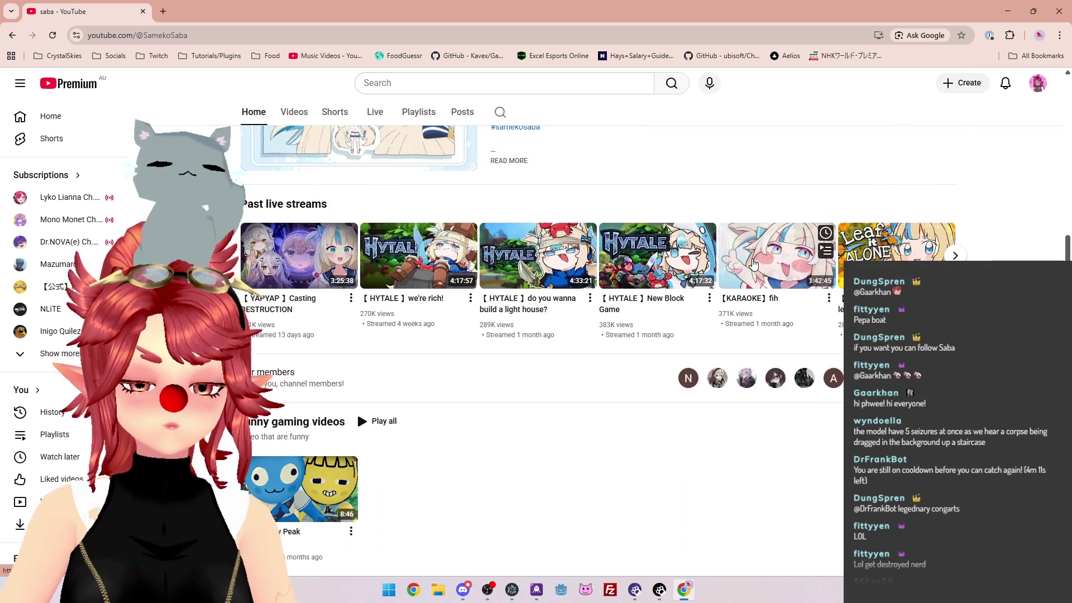
{"action": "scroll", "coordinate": [361, 417], "scroll_direction": "up", "scroll_amount": 7}
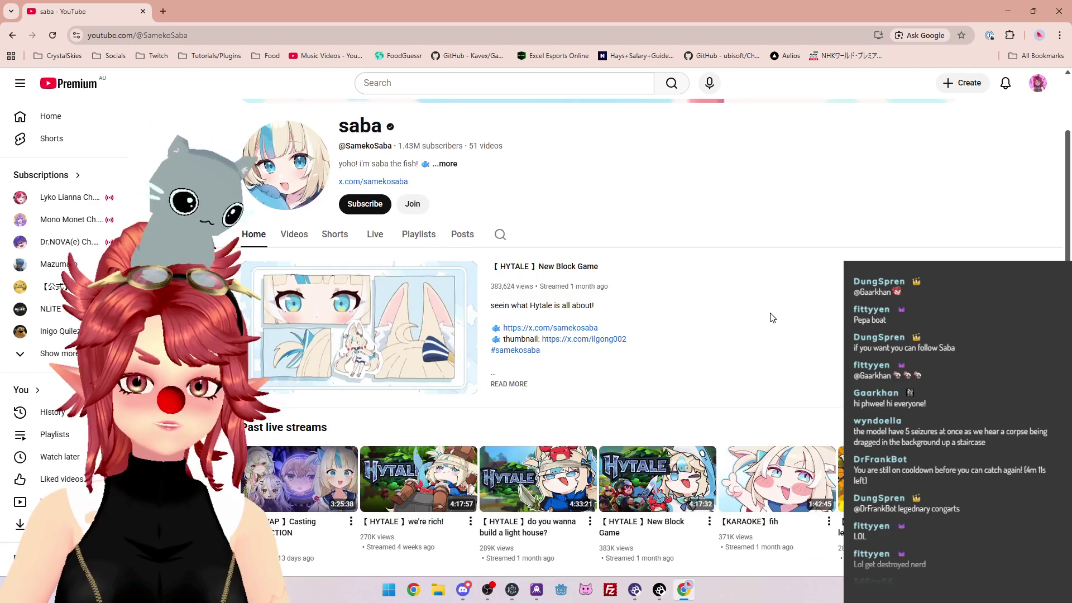
{"action": "scroll", "coordinate": [770, 316], "scroll_direction": "up", "scroll_amount": 2}
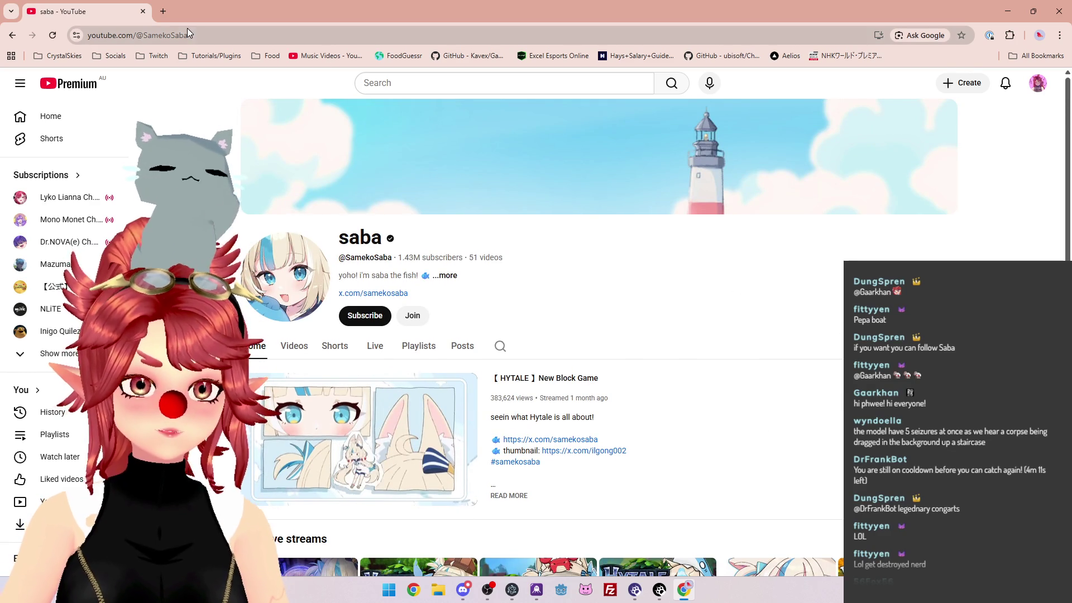
{"action": "scroll", "coordinate": [626, 374], "scroll_direction": "down", "scroll_amount": 3}
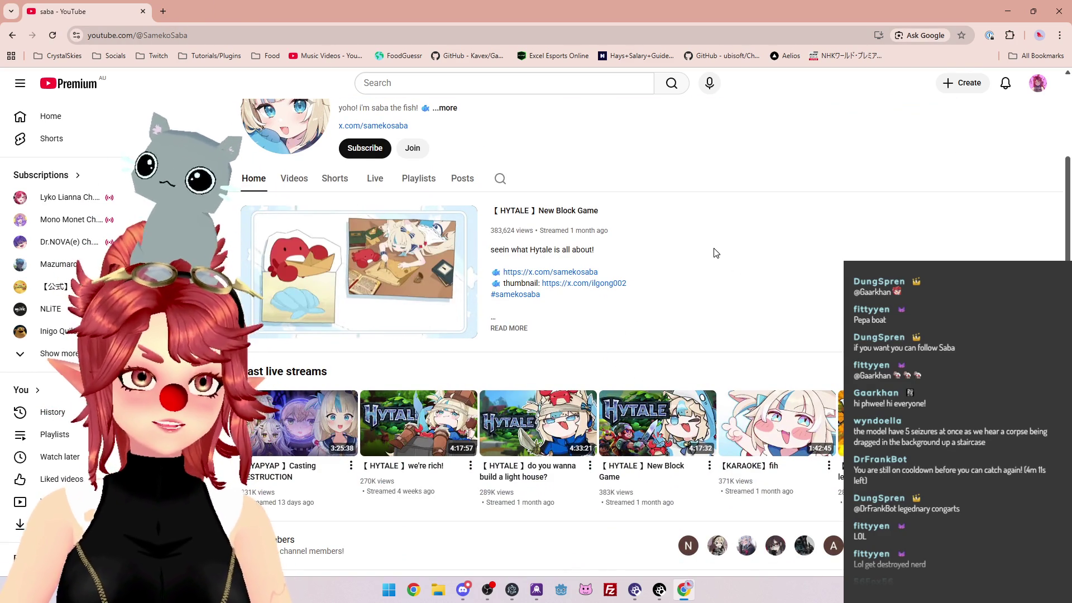
{"action": "left_click", "coordinate": [142, 12]}
Move the VTS P.O.G. window to the upper left and place the Warudo Editor over it.
{"action": "left_click_drag", "start_coordinate": [715, 93], "coordinate": [741, 90]}
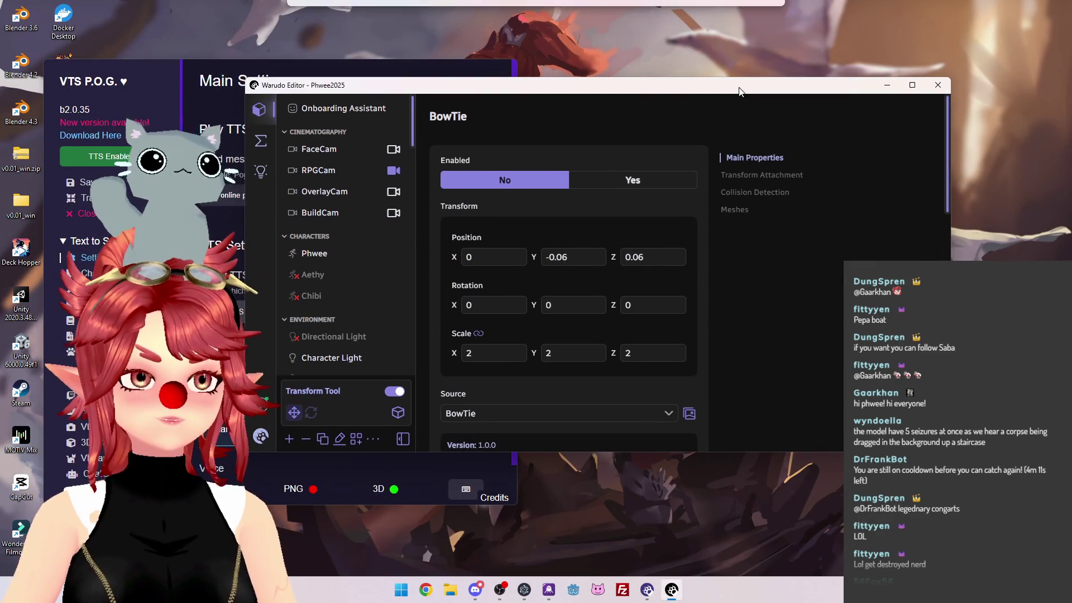
{"action": "left_click_drag", "start_coordinate": [159, 75], "coordinate": [148, 30]}
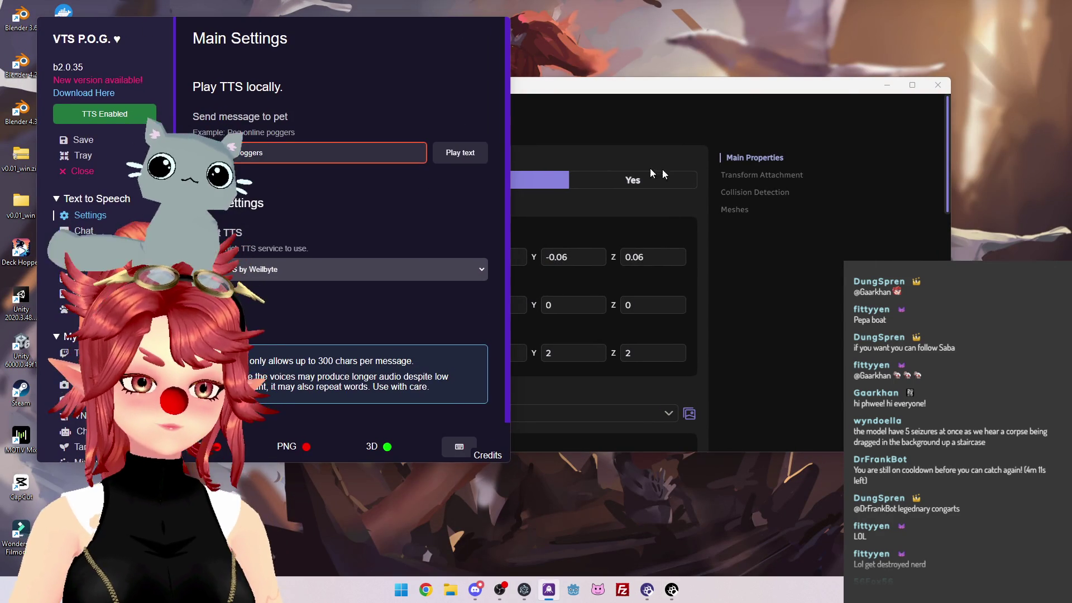
{"action": "mouse_move", "coordinate": [634, 91]}
{"action": "left_mouse_down"}
{"action": "mouse_move", "coordinate": [677, 140]}
{"action": "mouse_move", "coordinate": [657, 147]}
{"action": "mouse_move", "coordinate": [704, 179]}
{"action": "mouse_move", "coordinate": [705, 160]}
{"action": "mouse_move", "coordinate": [692, 165]}
{"action": "mouse_move", "coordinate": [710, 23]}
{"action": "left_mouse_up"}
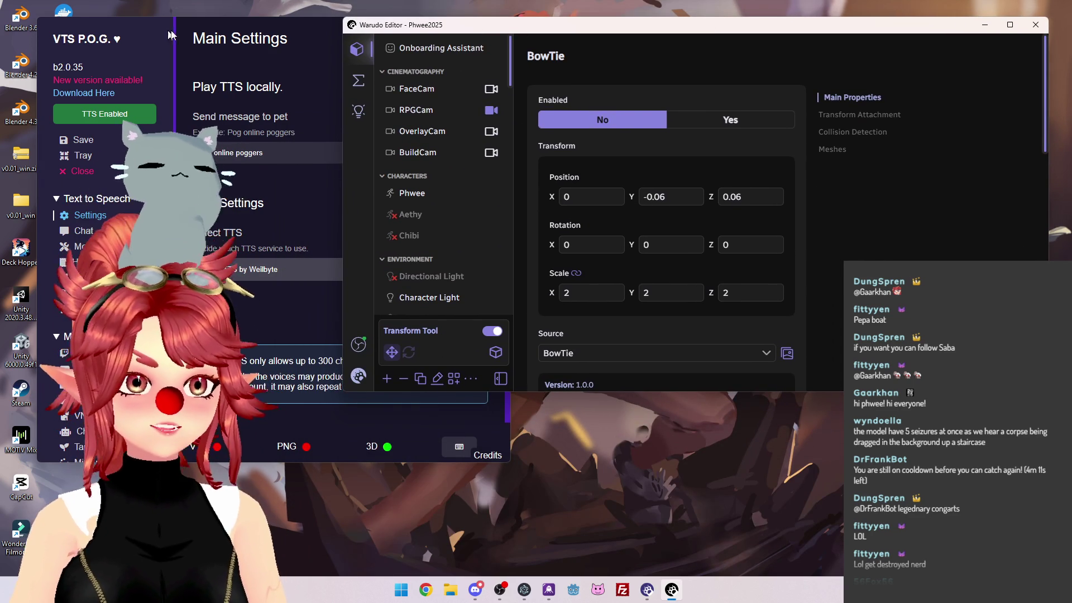
{"action": "left_click", "coordinate": [241, 33]}
{"action": "left_click_drag", "start_coordinate": [241, 30], "coordinate": [227, 27]}
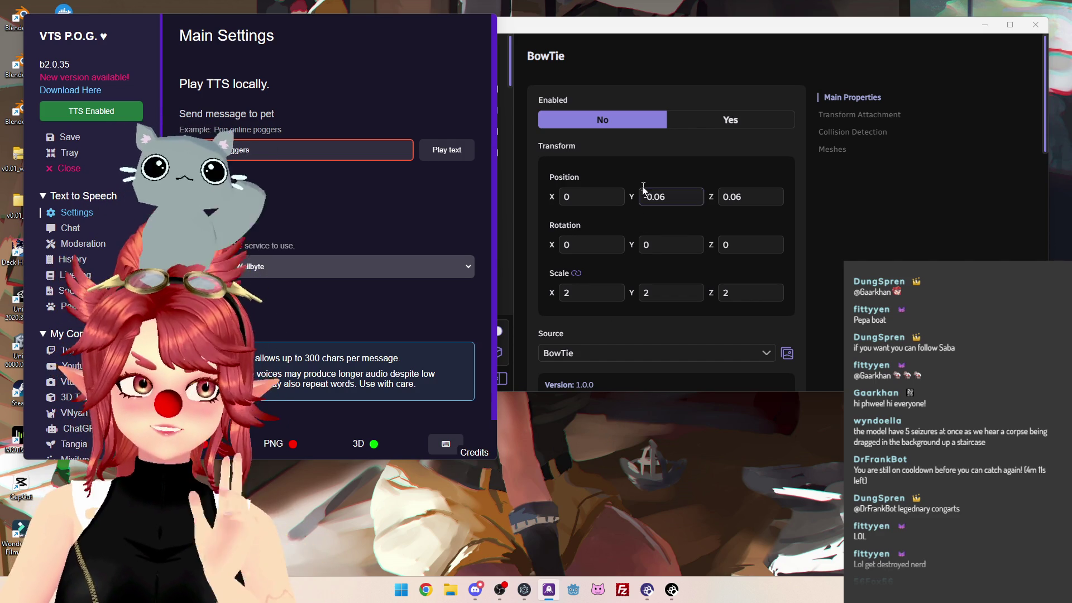
Fine-tune the Warudo Editor position, raising it slightly over the VTS P.O.G. window's right half.
{"action": "left_click_drag", "start_coordinate": [725, 38], "coordinate": [724, 38]}
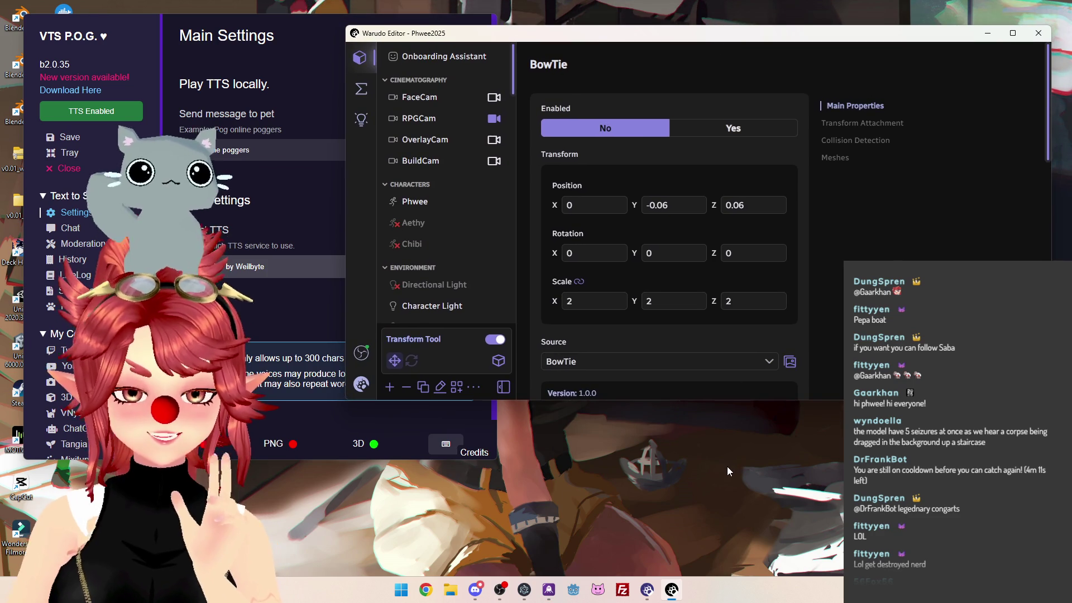
{"action": "left_click", "coordinate": [727, 467]}
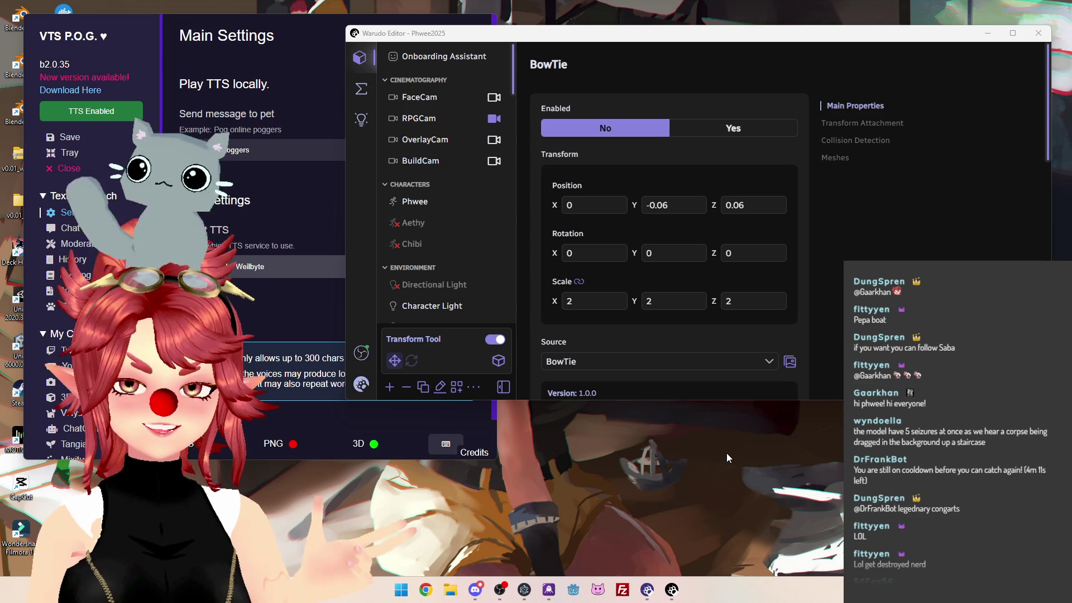
{"action": "left_click_drag", "start_coordinate": [772, 39], "coordinate": [771, 29]}
{"action": "left_click", "coordinate": [706, 526]}
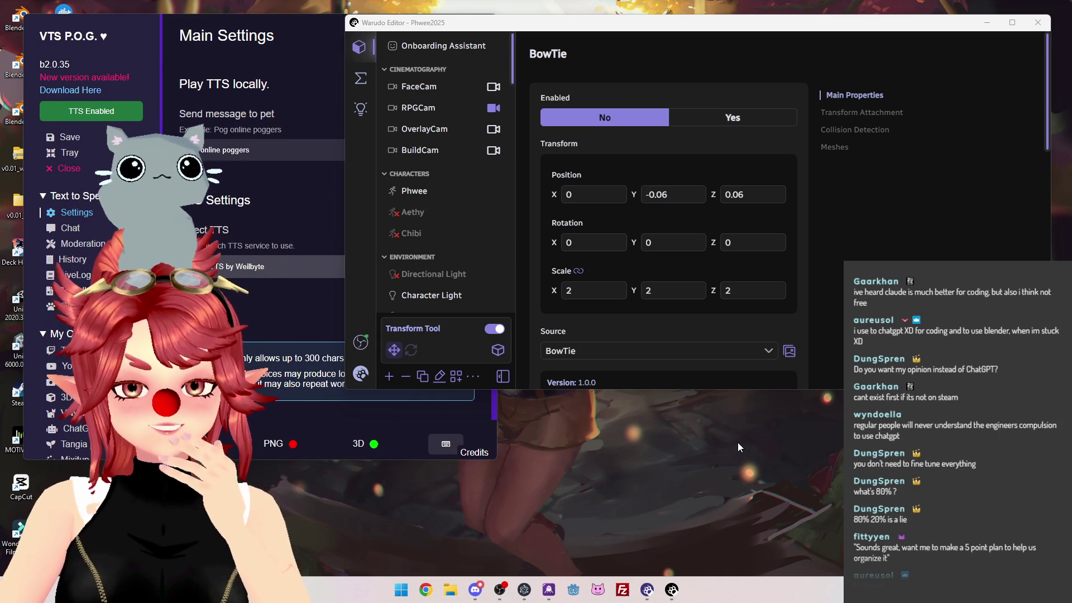
{"action": "left_click_drag", "start_coordinate": [657, 29], "coordinate": [660, 40]}
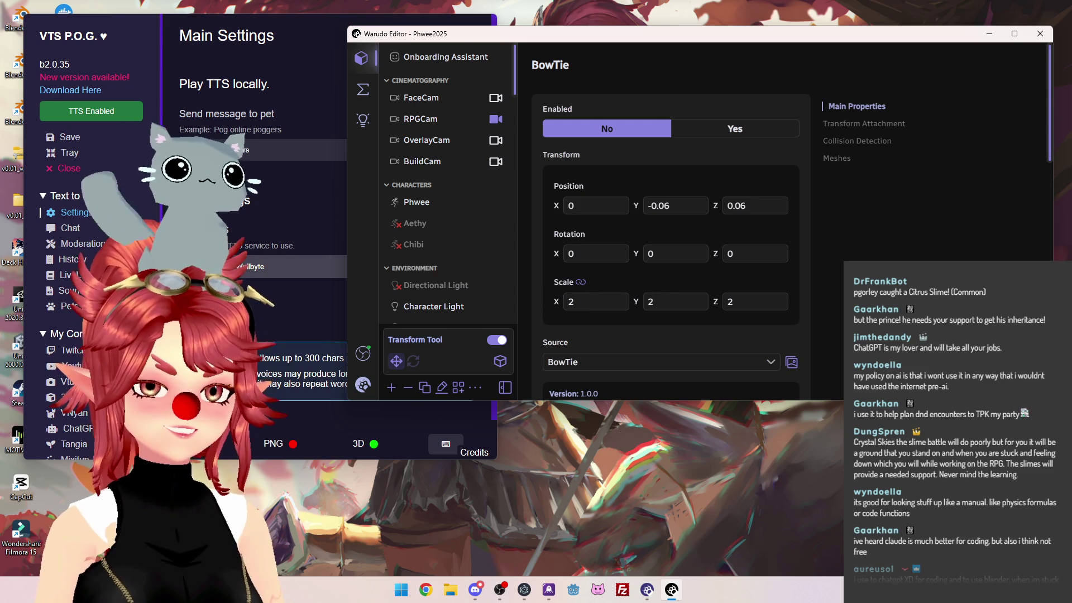
{"action": "key", "text": "alt+Tab"}
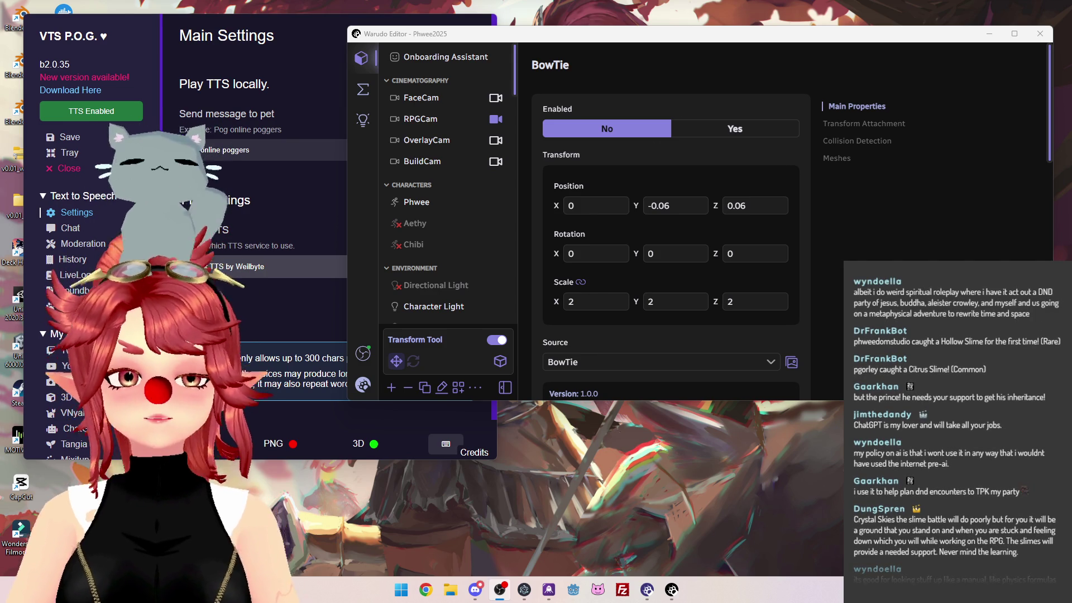
{"action": "left_click_drag", "start_coordinate": [846, 38], "coordinate": [831, 34]}
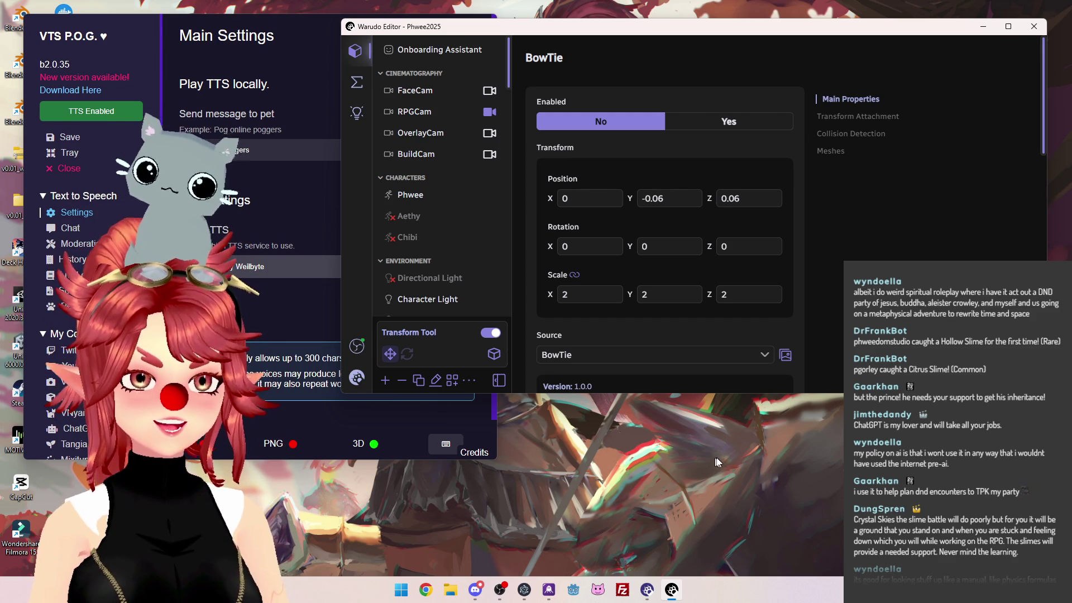
Take focus off the Warudo editor and launch Godot v4.4.1 from the taskbar.
{"action": "left_click", "coordinate": [736, 515]}
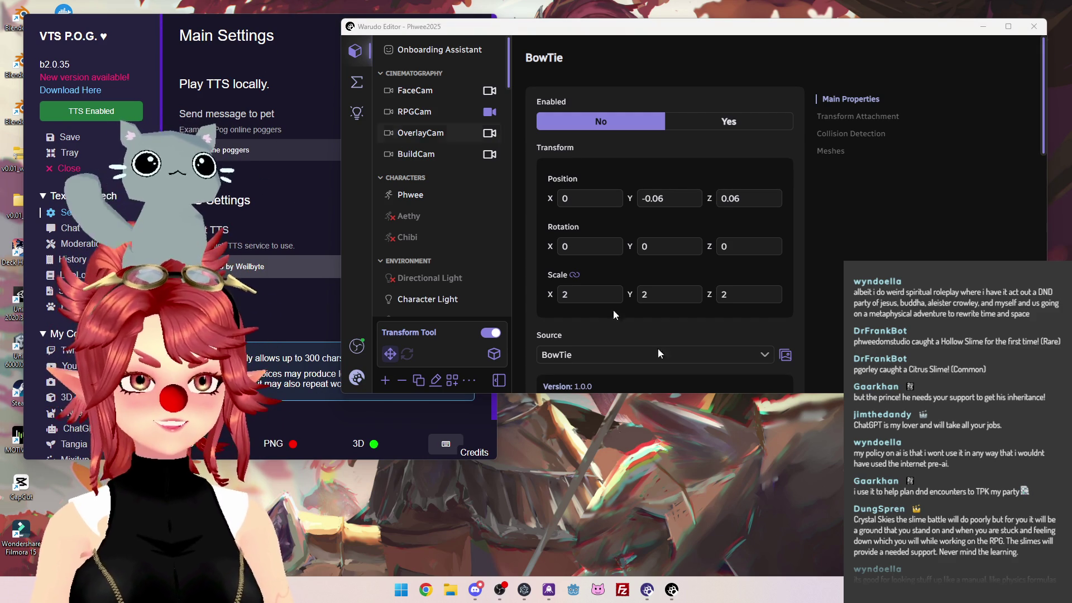
{"action": "left_click", "coordinate": [573, 590]}
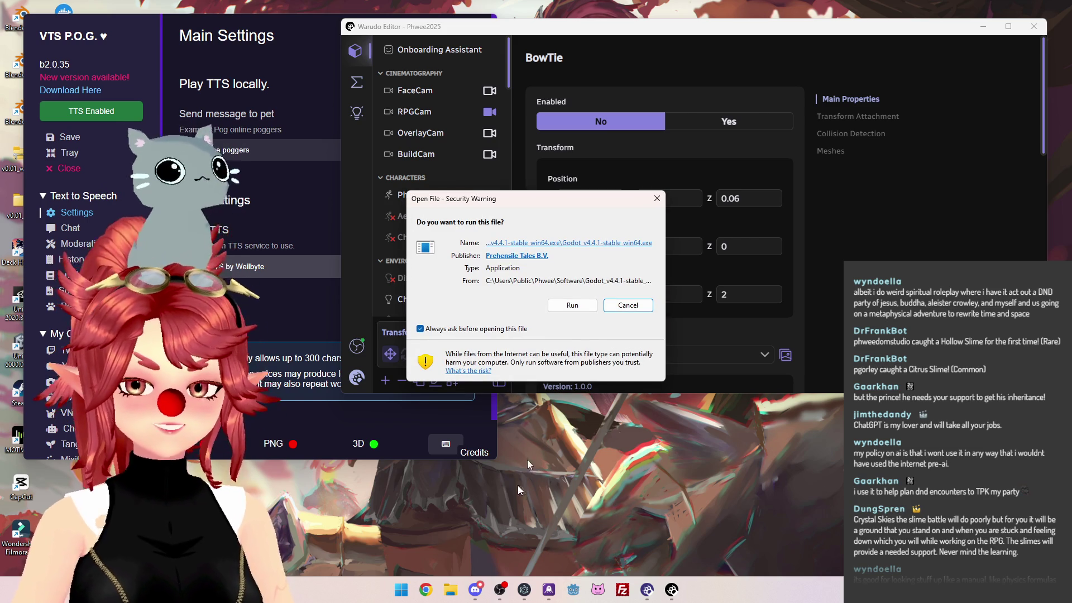
Allow Godot_v4.4.1 to run, then browse Project_26.0_CrystalSkies to CrystalSkies_Server > nakama_server.
{"action": "left_click", "coordinate": [572, 305]}
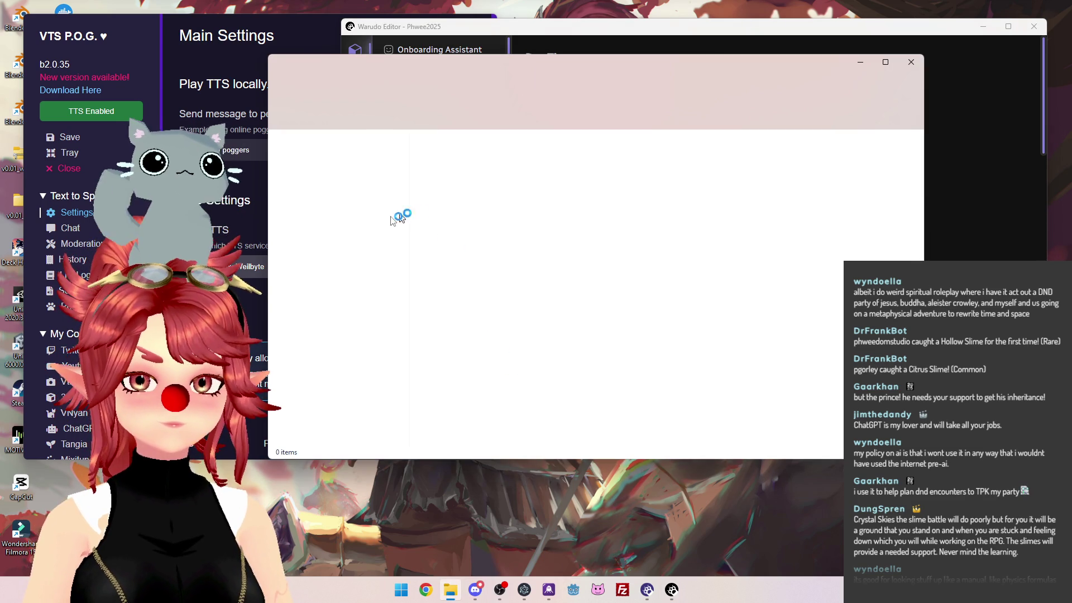
{"action": "left_click", "coordinate": [335, 338]}
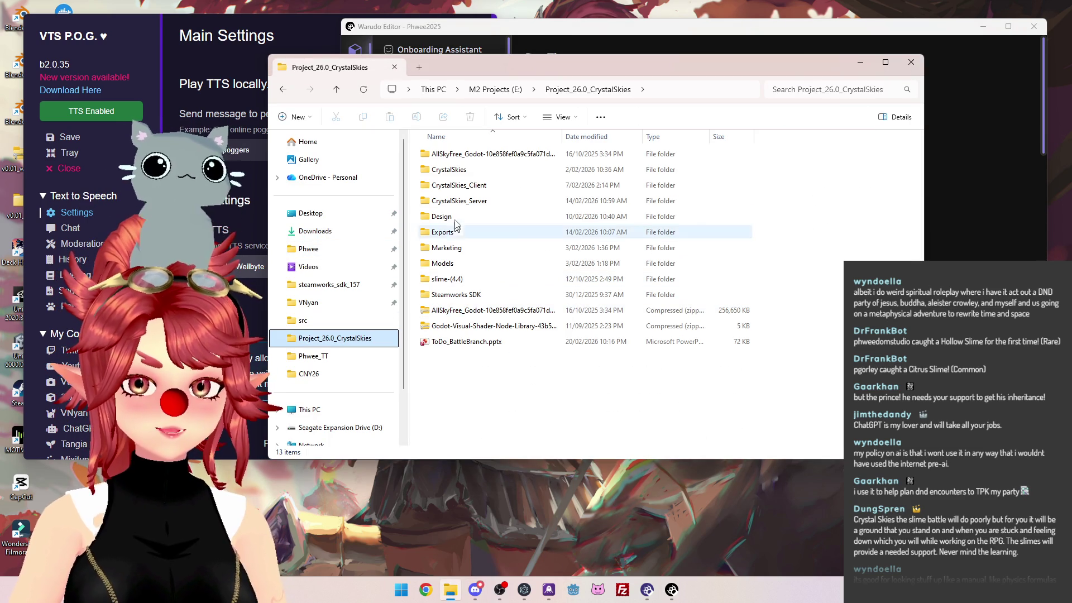
{"action": "double_click", "coordinate": [459, 200]}
{"action": "double_click", "coordinate": [465, 169]}
Back out of node_modules and open nk_lobbyhandler.ts from the nakama_server src folder.
{"action": "double_click", "coordinate": [465, 170]}
{"action": "left_click", "coordinate": [466, 171]}
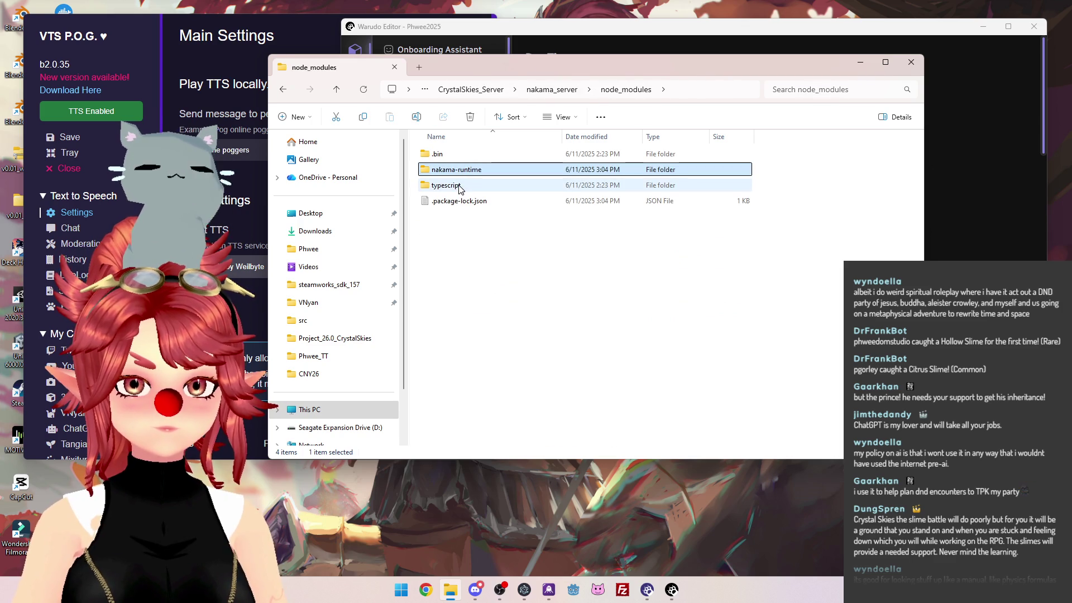
{"action": "key", "text": "BackSpace"}
{"action": "double_click", "coordinate": [428, 186]}
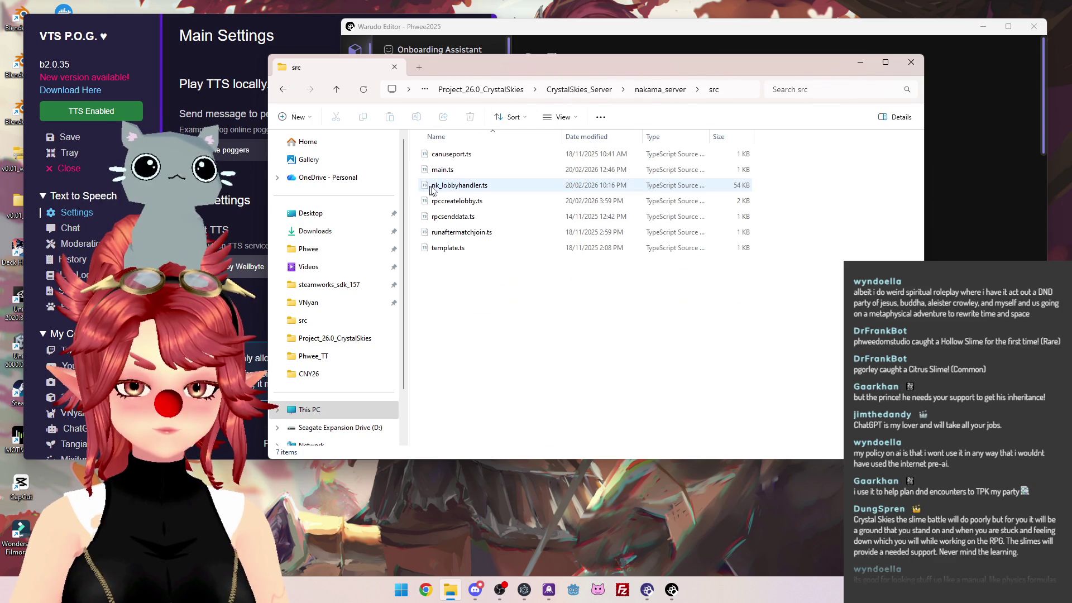
{"action": "double_click", "coordinate": [429, 190]}
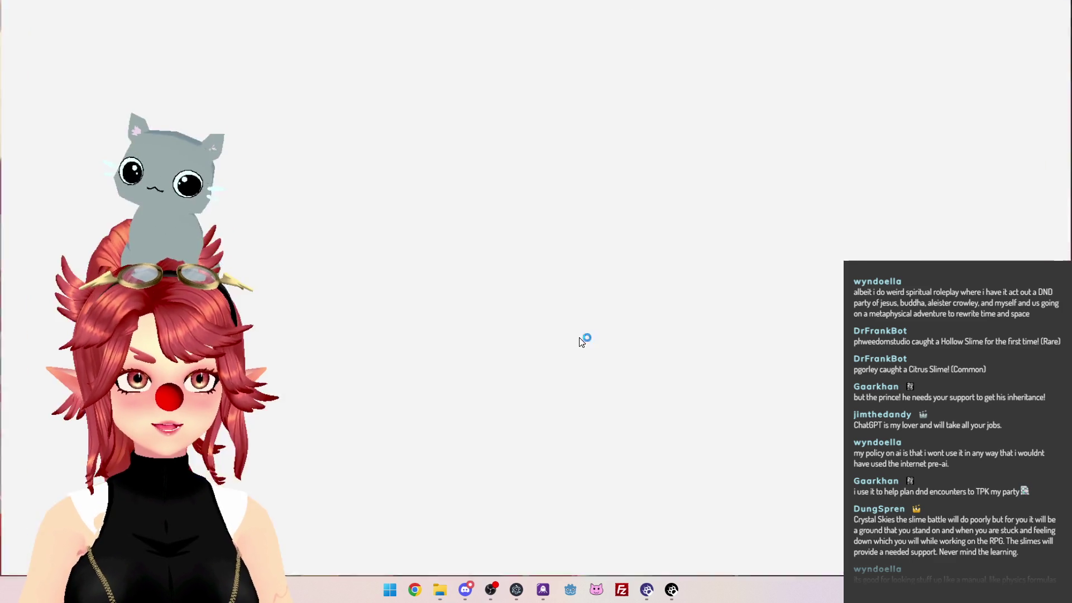
{"action": "scroll", "coordinate": [259, 216], "scroll_direction": "down", "scroll_amount": 10}
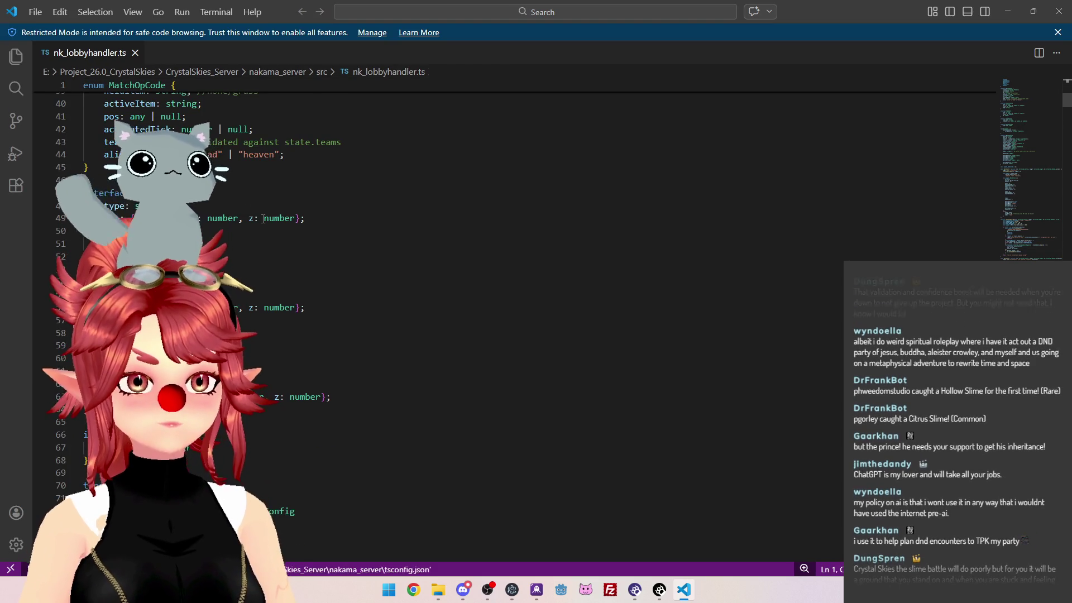
{"action": "scroll", "coordinate": [263, 218], "scroll_direction": "down", "scroll_amount": 1}
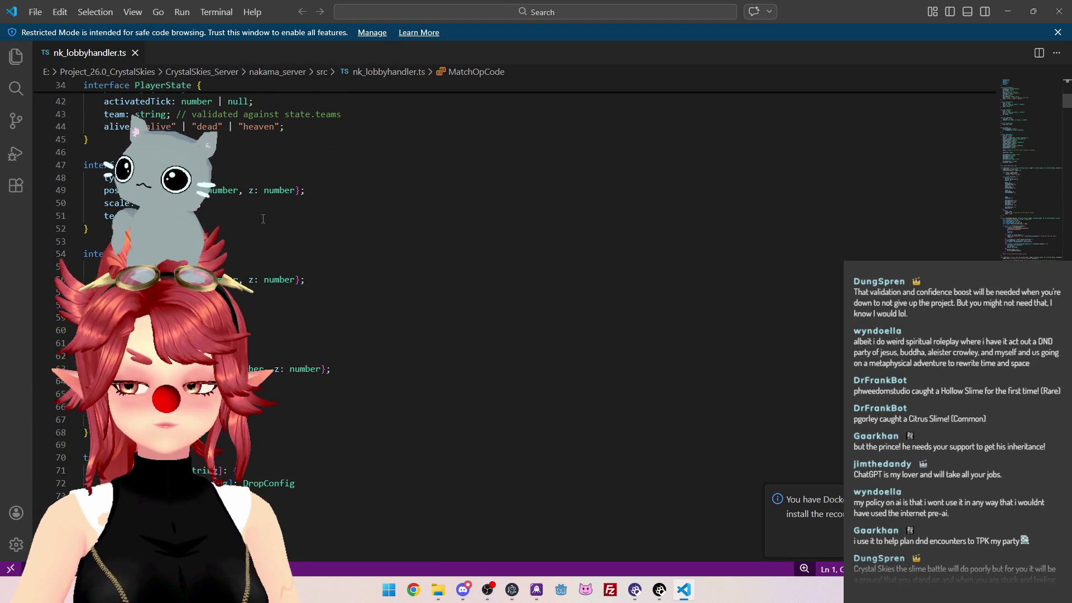
{"action": "scroll", "coordinate": [432, 276], "scroll_direction": "down", "scroll_amount": 5}
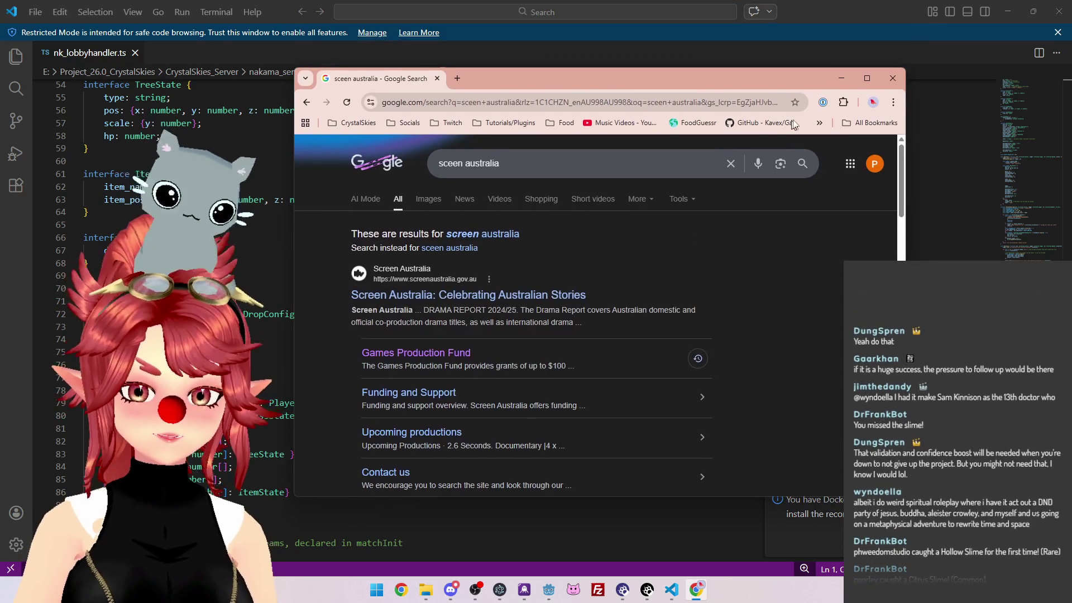
{"action": "key", "text": "super+Up"}
Follow the Games Production Fund result to Screen Australia's fund page.
{"action": "left_click", "coordinate": [301, 290]}
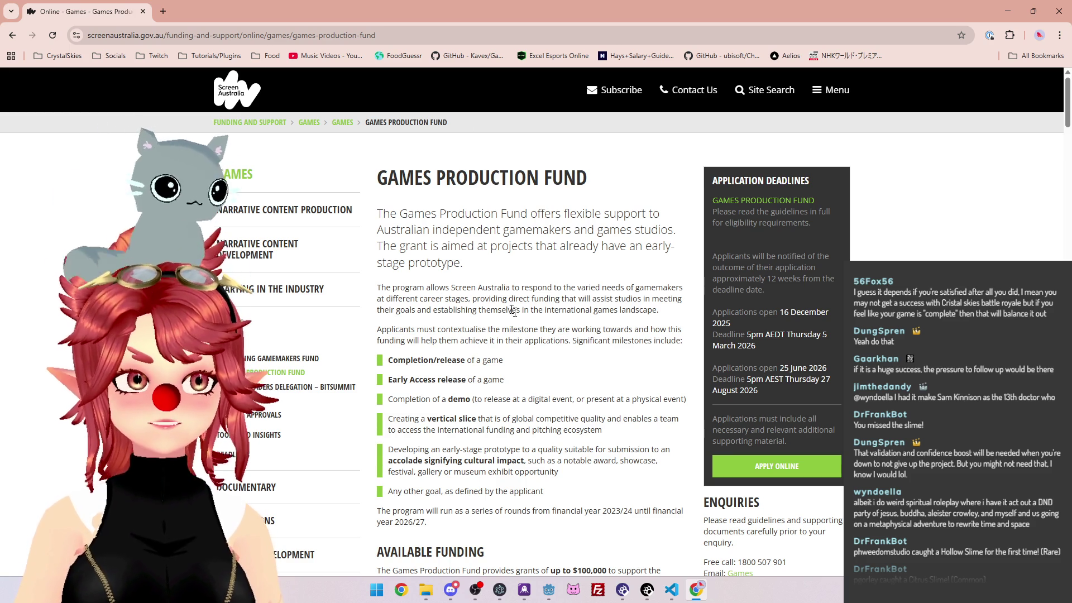
{"action": "mouse_move", "coordinate": [500, 265]}
{"action": "left_mouse_down"}
{"action": "mouse_move", "coordinate": [374, 263]}
{"action": "mouse_move", "coordinate": [378, 246]}
{"action": "mouse_move", "coordinate": [488, 267]}
{"action": "left_mouse_up"}
{"action": "left_click", "coordinate": [513, 276]}
{"action": "left_click", "coordinate": [488, 268]}
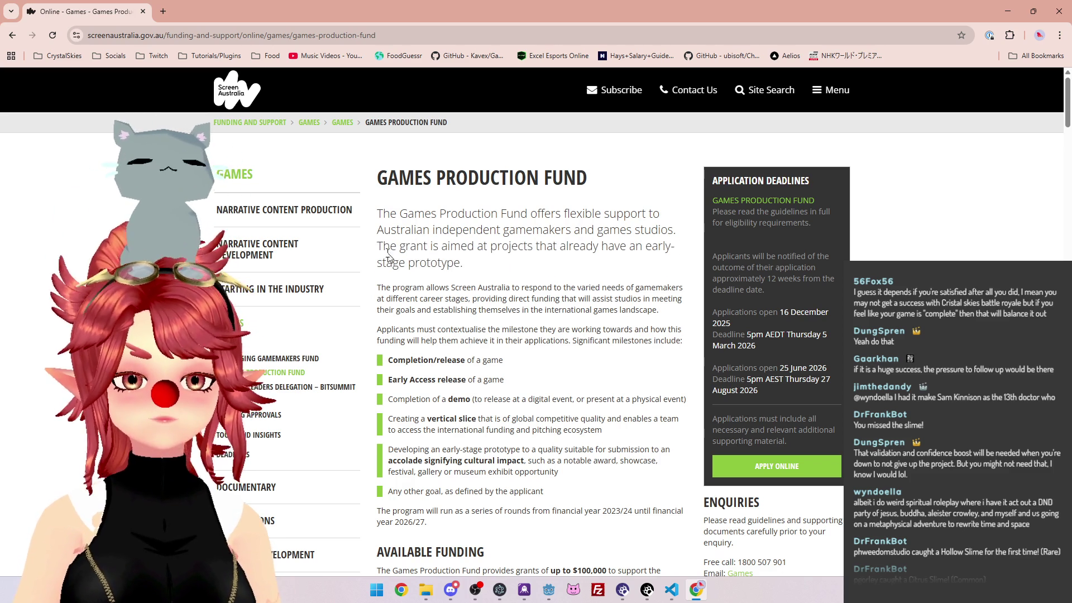
{"action": "left_click_drag", "start_coordinate": [377, 246], "coordinate": [477, 267]}
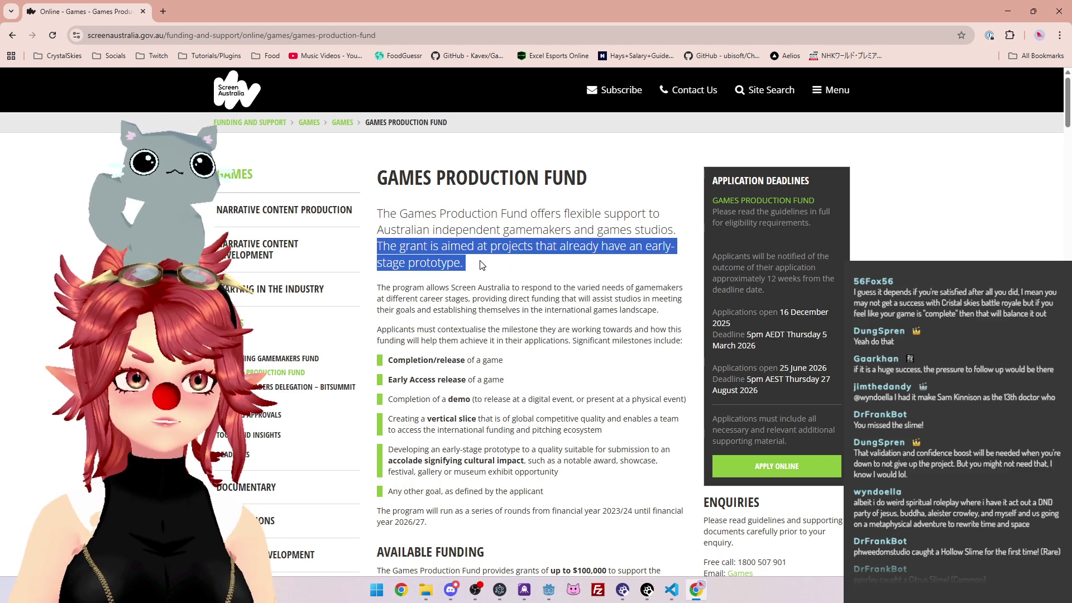
{"action": "left_click", "coordinate": [482, 265]}
{"action": "left_click_drag", "start_coordinate": [378, 246], "coordinate": [485, 269]}
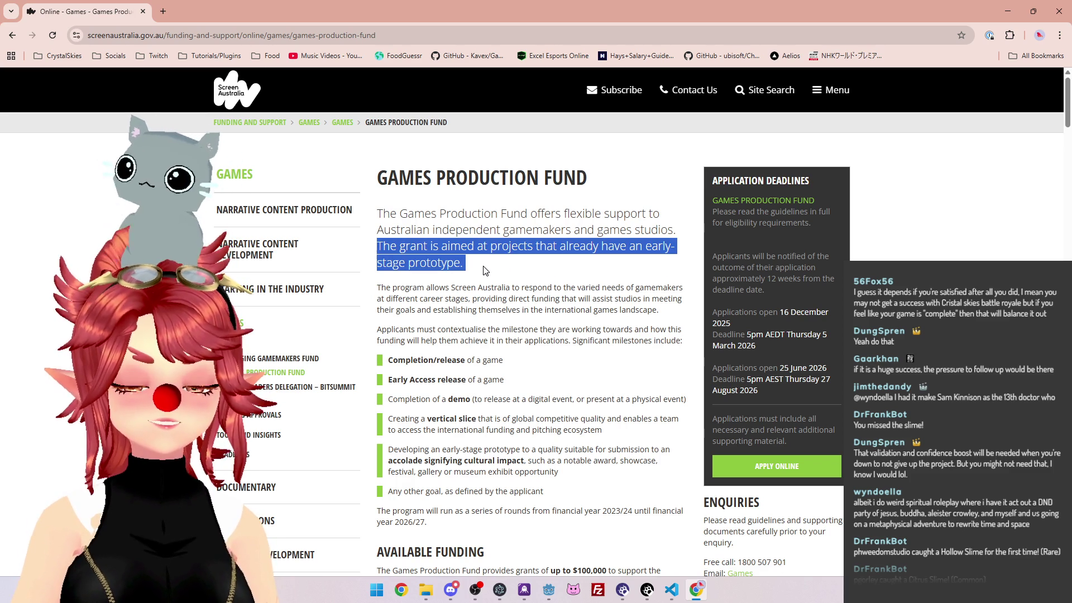
{"action": "scroll", "coordinate": [485, 271], "scroll_direction": "down", "scroll_amount": 1}
{"action": "left_click", "coordinate": [489, 202]}
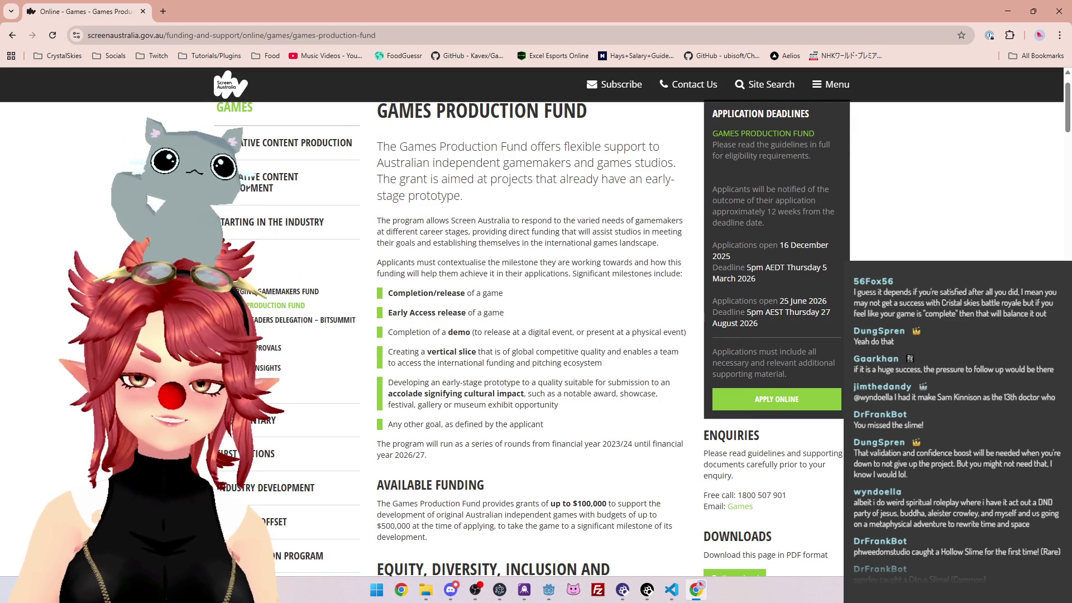
{"action": "scroll", "coordinate": [775, 219], "scroll_direction": "up", "scroll_amount": 1}
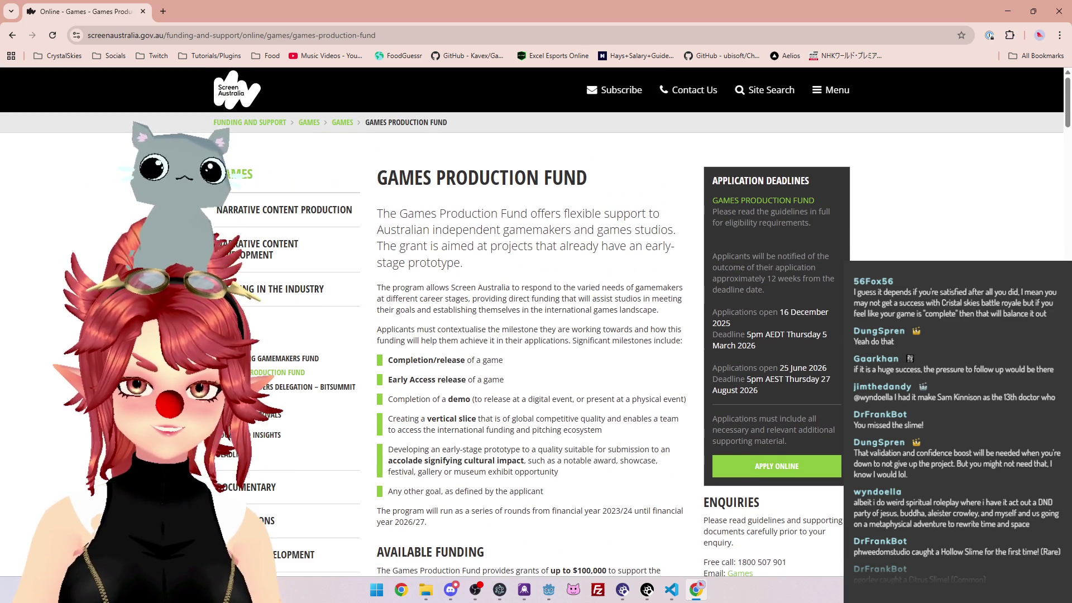
{"action": "mouse_move", "coordinate": [747, 256]}
{"action": "left_mouse_down"}
{"action": "mouse_move", "coordinate": [765, 313]}
{"action": "mouse_move", "coordinate": [739, 312]}
{"action": "mouse_move", "coordinate": [758, 311]}
{"action": "mouse_move", "coordinate": [784, 337]}
{"action": "left_mouse_up"}
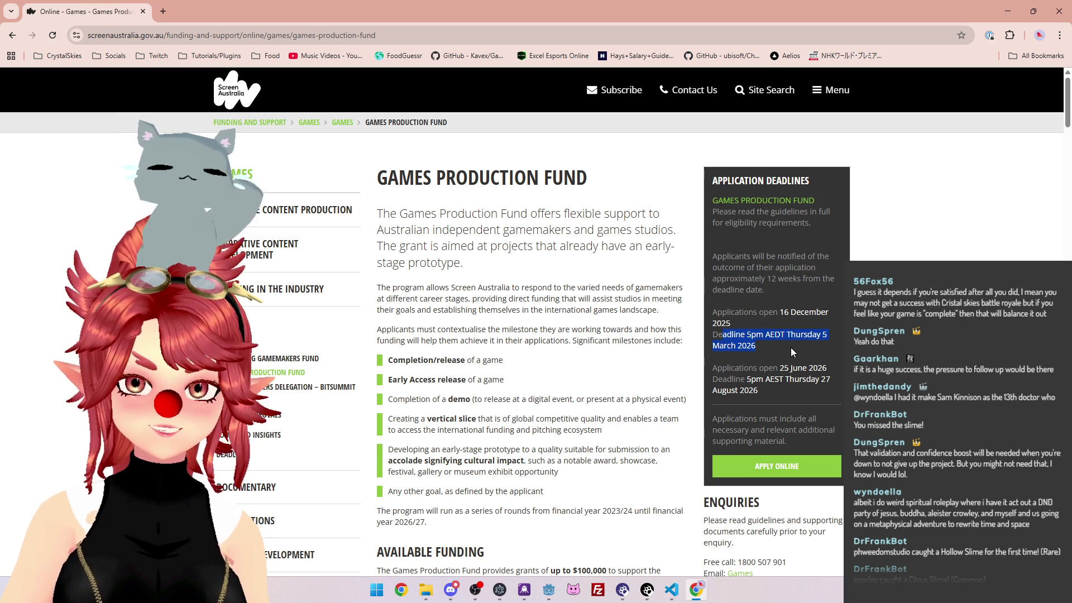
{"action": "left_click", "coordinate": [790, 347]}
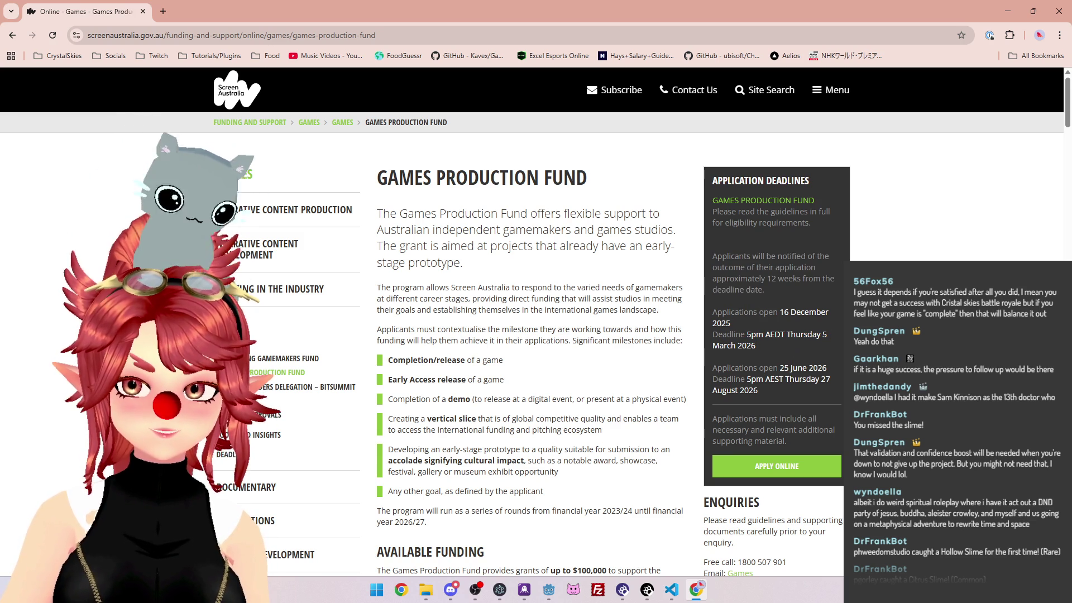
{"action": "key", "text": "super+n"}
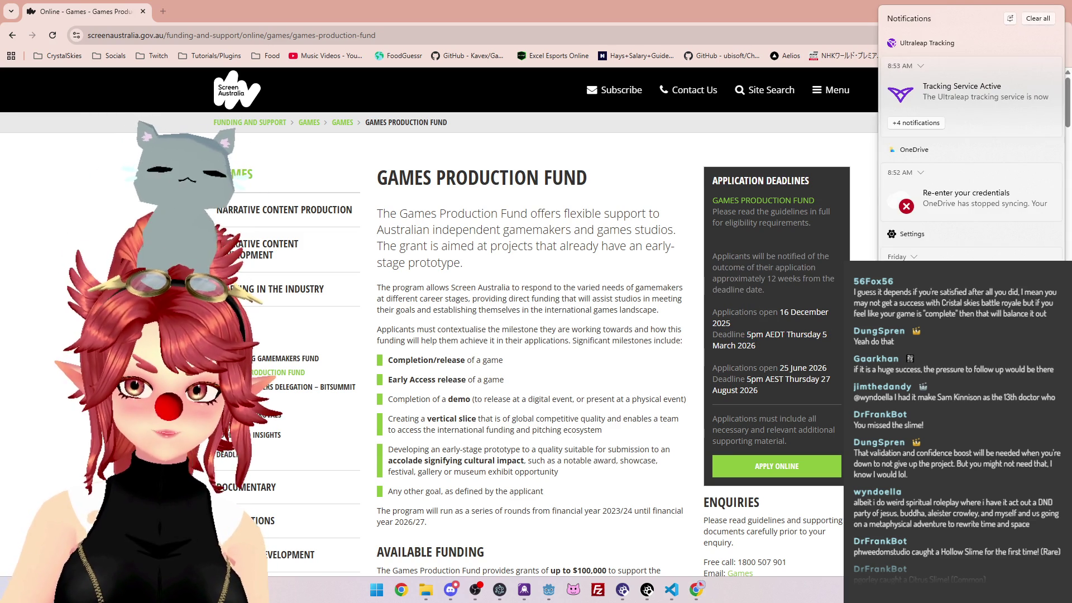
{"action": "left_click", "coordinate": [633, 360]}
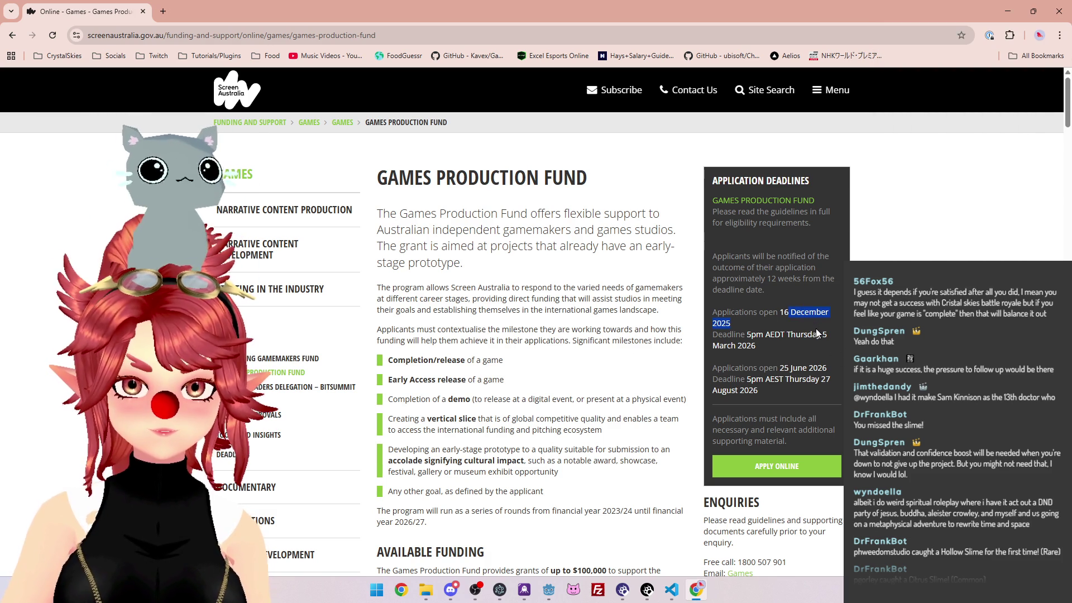
{"action": "left_click_drag", "start_coordinate": [775, 348], "coordinate": [712, 333]}
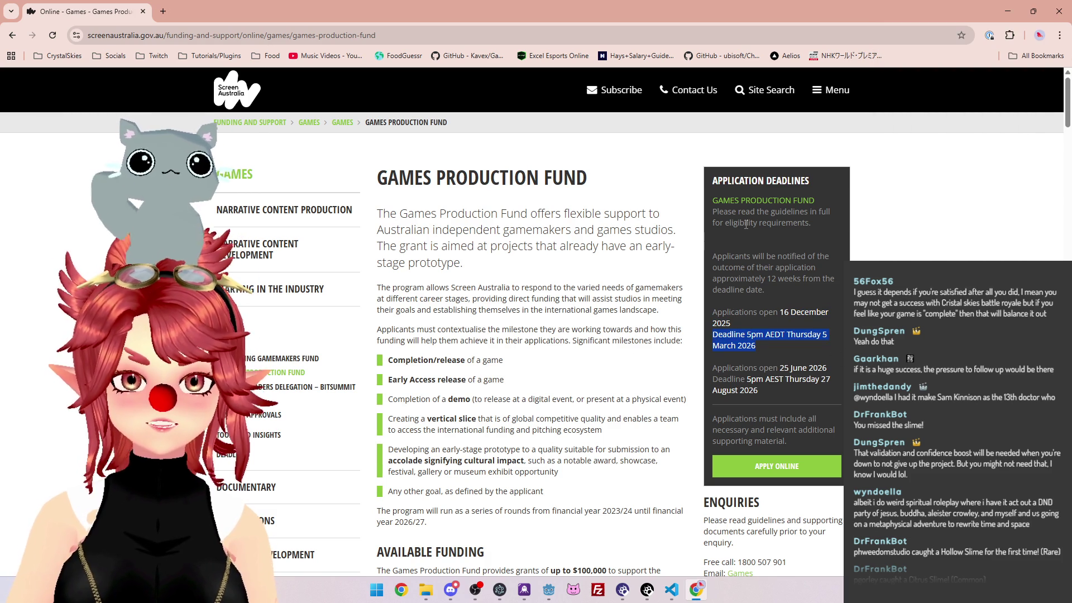
{"action": "scroll", "coordinate": [575, 229], "scroll_direction": "down", "scroll_amount": 2}
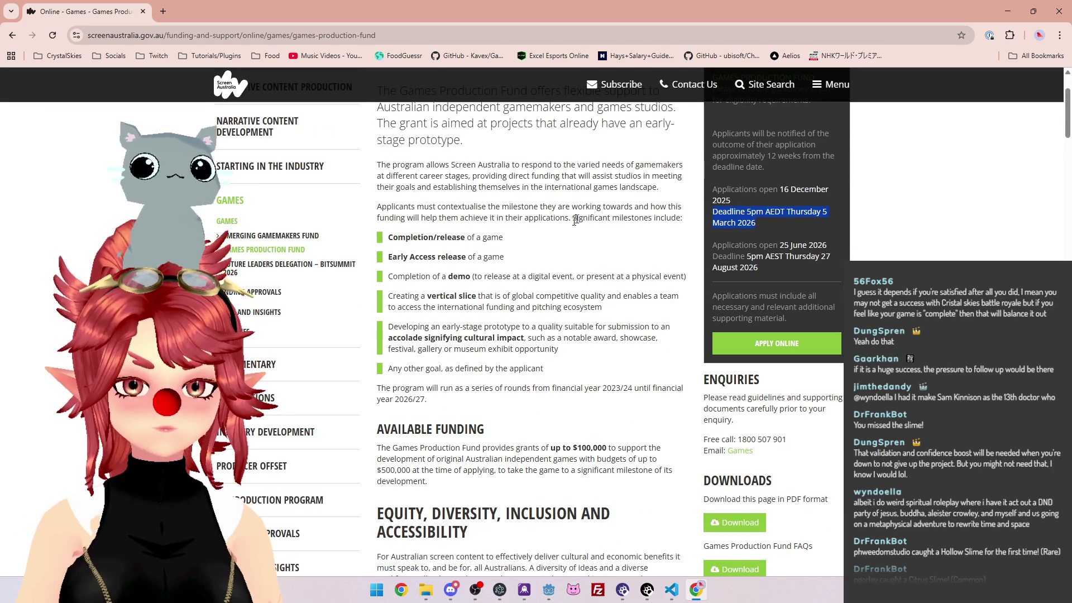
{"action": "left_click", "coordinate": [575, 217]}
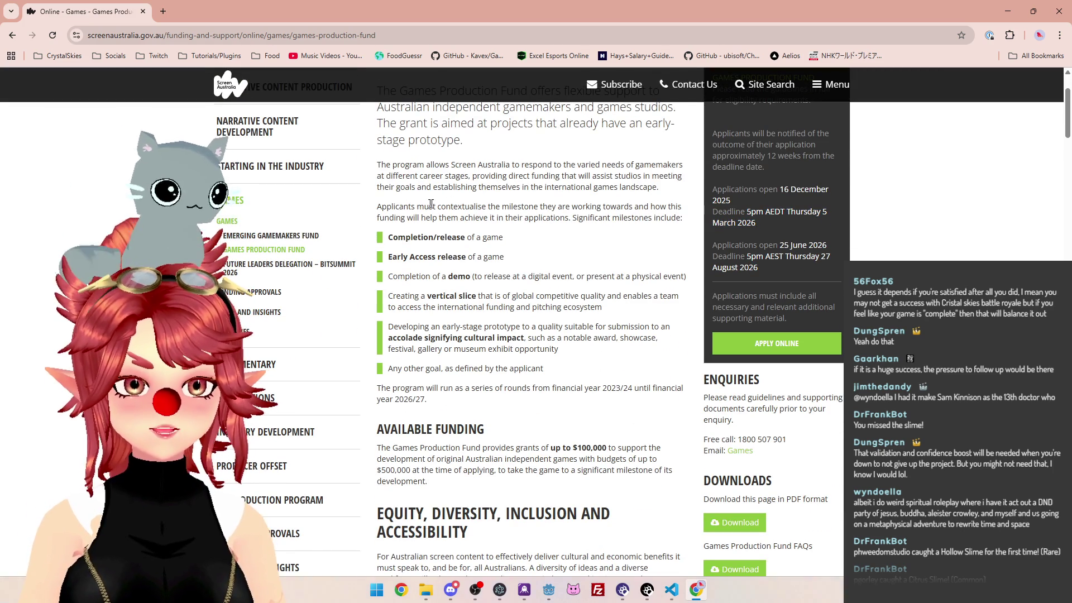
{"action": "left_click_drag", "start_coordinate": [424, 206], "coordinate": [565, 218]}
{"action": "left_click_drag", "start_coordinate": [389, 237], "coordinate": [492, 238]}
{"action": "left_click_drag", "start_coordinate": [583, 218], "coordinate": [649, 218]}
{"action": "scroll", "coordinate": [489, 216], "scroll_direction": "up", "scroll_amount": 1}
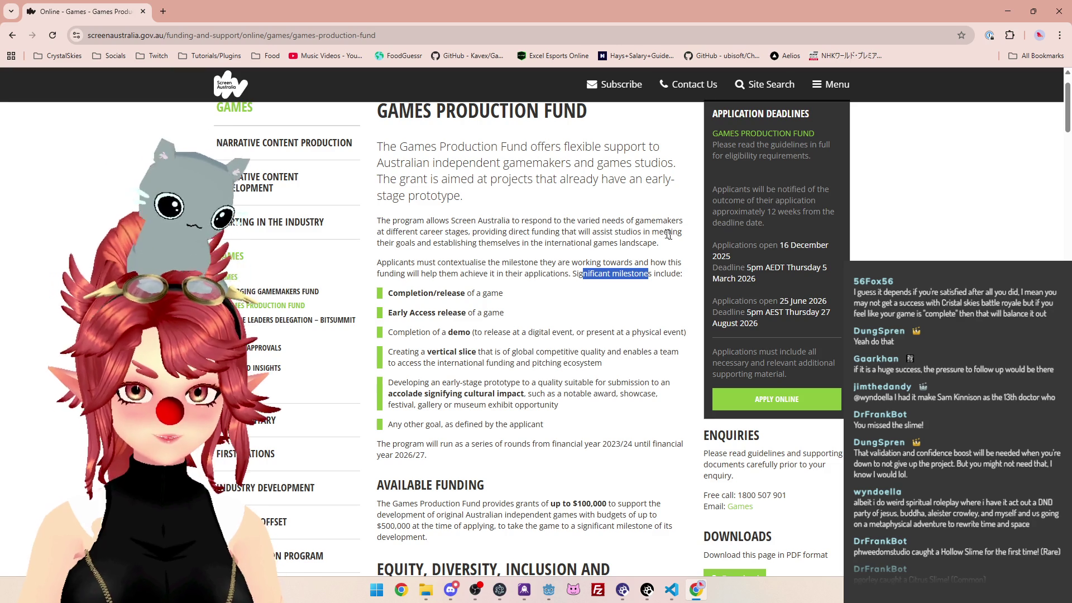
{"action": "left_click", "coordinate": [446, 239]}
{"action": "mouse_move", "coordinate": [565, 244]}
{"action": "left_mouse_down"}
{"action": "mouse_move", "coordinate": [568, 232]}
{"action": "mouse_move", "coordinate": [579, 243]}
{"action": "left_mouse_up"}
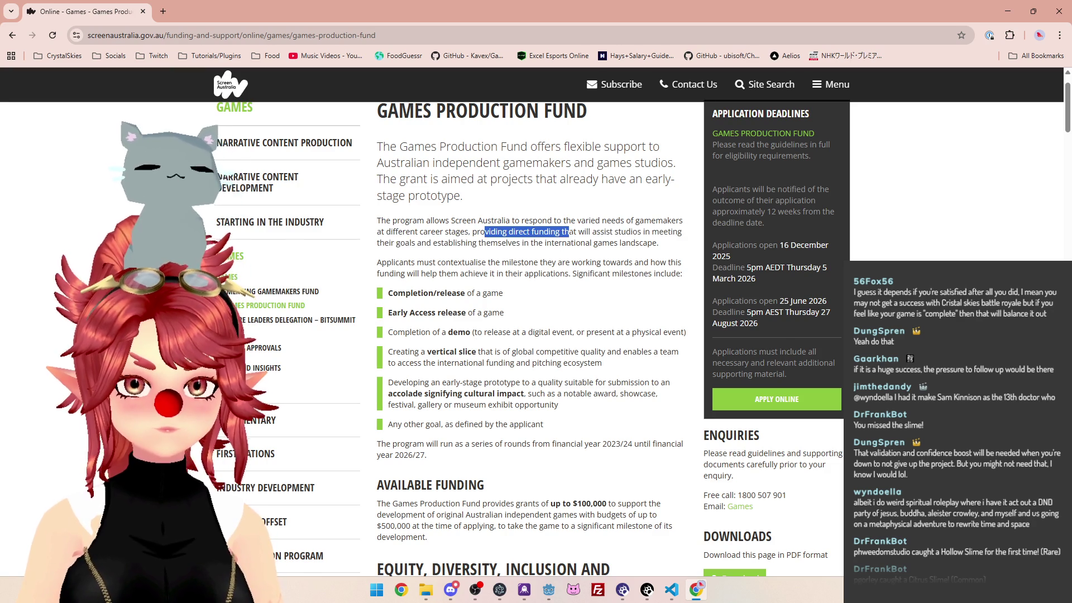
{"action": "left_click_drag", "start_coordinate": [406, 221], "coordinate": [672, 218]}
{"action": "mouse_move", "coordinate": [396, 233]}
{"action": "left_mouse_down"}
{"action": "mouse_move", "coordinate": [458, 231]}
{"action": "mouse_move", "coordinate": [397, 232]}
{"action": "left_mouse_up"}
{"action": "left_click_drag", "start_coordinate": [476, 231], "coordinate": [679, 232]}
{"action": "left_click_drag", "start_coordinate": [389, 243], "coordinate": [659, 244]}
{"action": "mouse_move", "coordinate": [377, 262]}
{"action": "left_mouse_down"}
{"action": "mouse_move", "coordinate": [676, 262]}
{"action": "mouse_move", "coordinate": [463, 294]}
{"action": "mouse_move", "coordinate": [438, 274]}
{"action": "mouse_move", "coordinate": [572, 274]}
{"action": "left_mouse_up"}
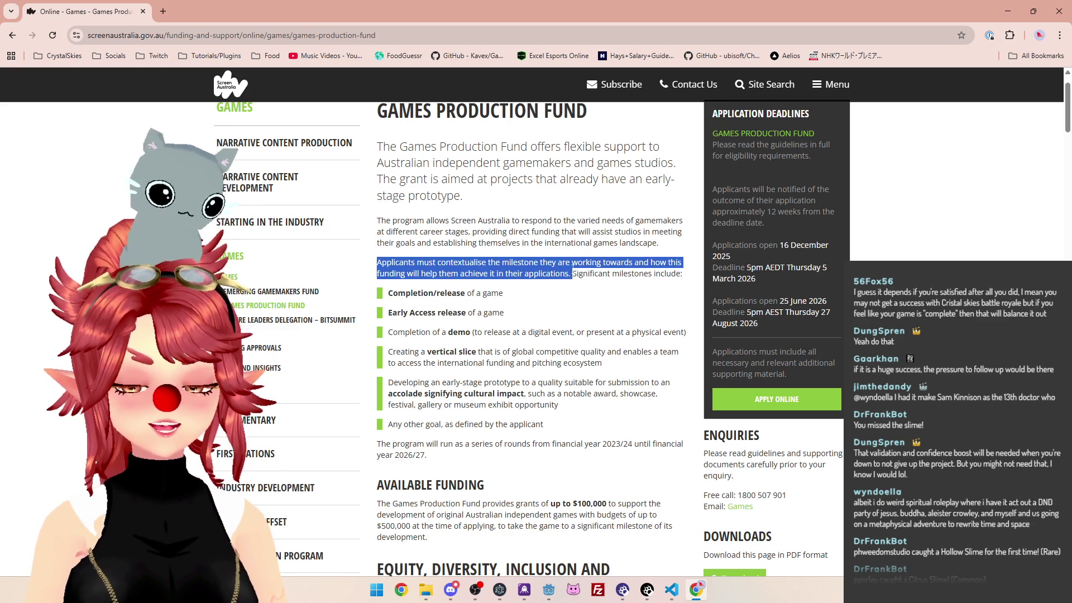
{"action": "mouse_move", "coordinate": [693, 280]}
{"action": "left_mouse_down"}
{"action": "mouse_move", "coordinate": [505, 294]}
{"action": "mouse_move", "coordinate": [572, 276]}
{"action": "left_mouse_up"}
{"action": "scroll", "coordinate": [573, 277], "scroll_direction": "down", "scroll_amount": 1}
{"action": "left_click_drag", "start_coordinate": [389, 237], "coordinate": [528, 249]}
{"action": "left_click_drag", "start_coordinate": [392, 257], "coordinate": [509, 259]}
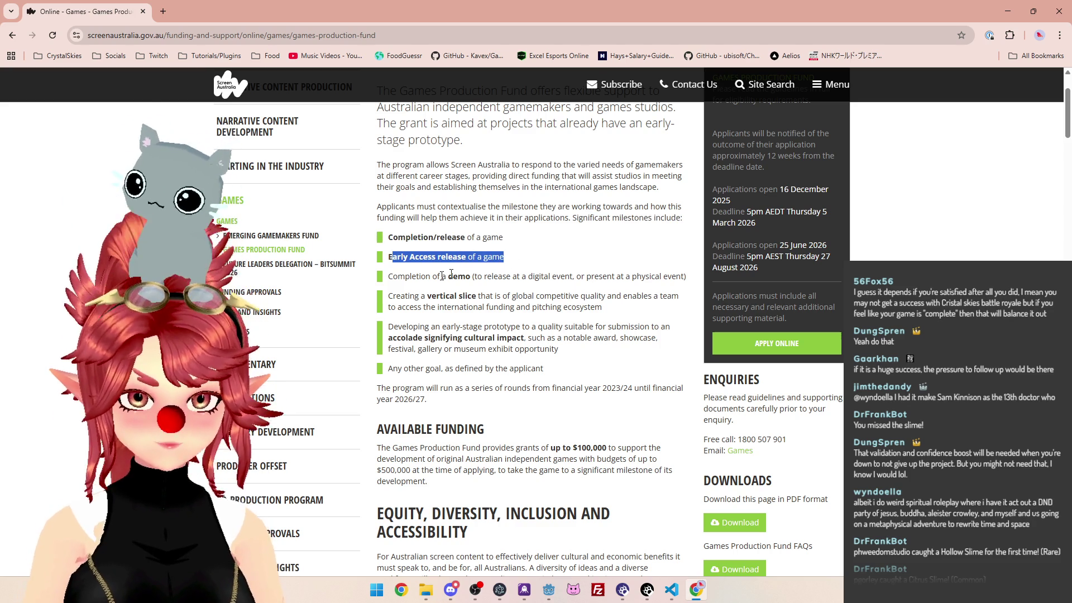
Highlight the demo, game completion/release and Early Access release milestone bullets in turn.
{"action": "left_click_drag", "start_coordinate": [389, 277], "coordinate": [474, 277]}
{"action": "left_click", "coordinate": [531, 267]}
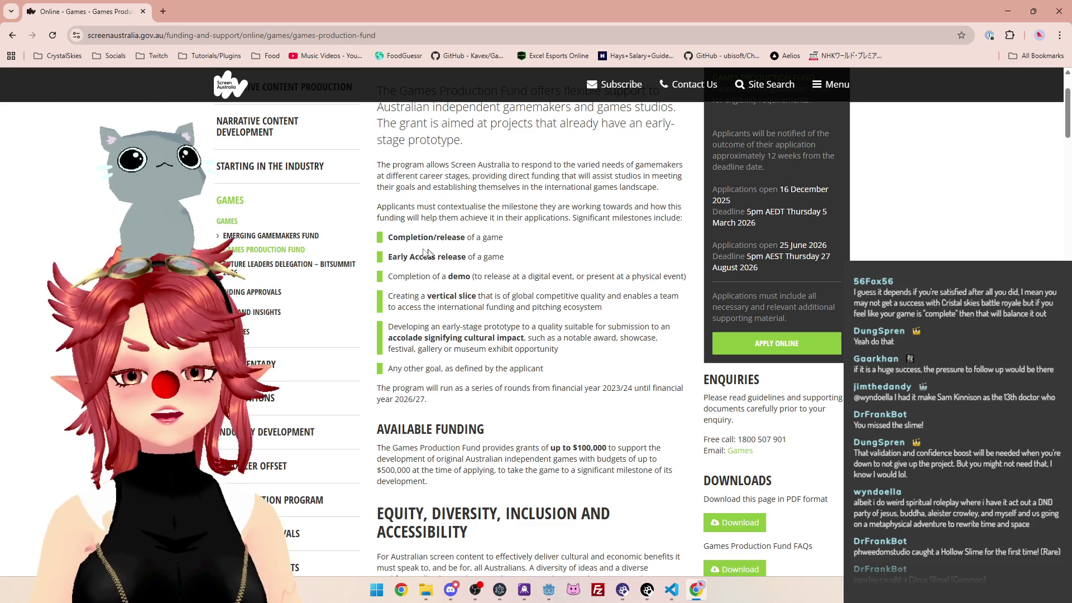
{"action": "left_click_drag", "start_coordinate": [390, 238], "coordinate": [498, 239]}
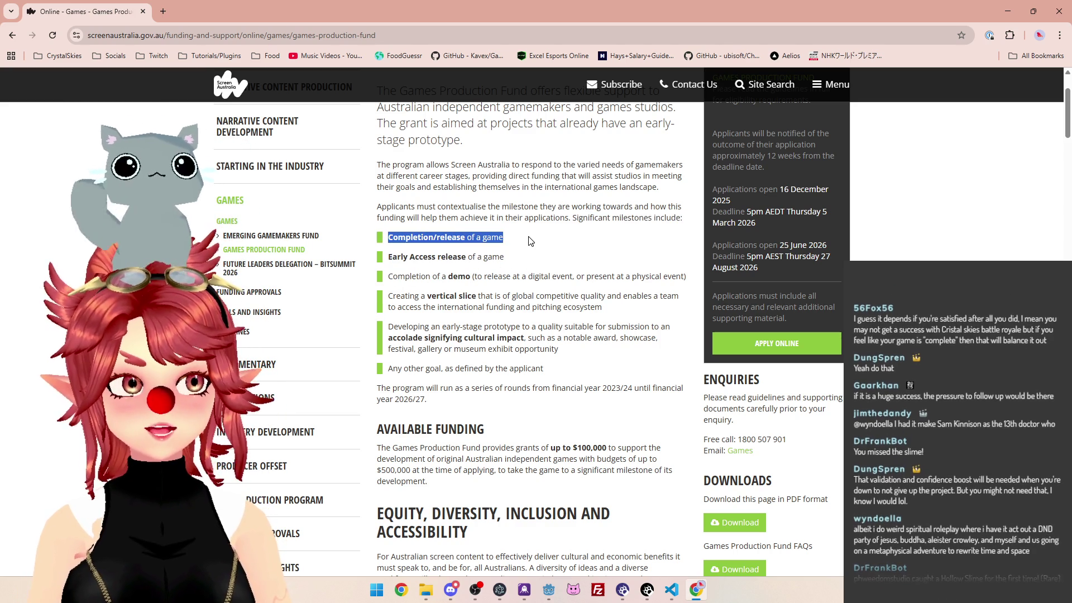
{"action": "left_click", "coordinate": [499, 239]}
{"action": "left_click_drag", "start_coordinate": [389, 238], "coordinate": [504, 239]}
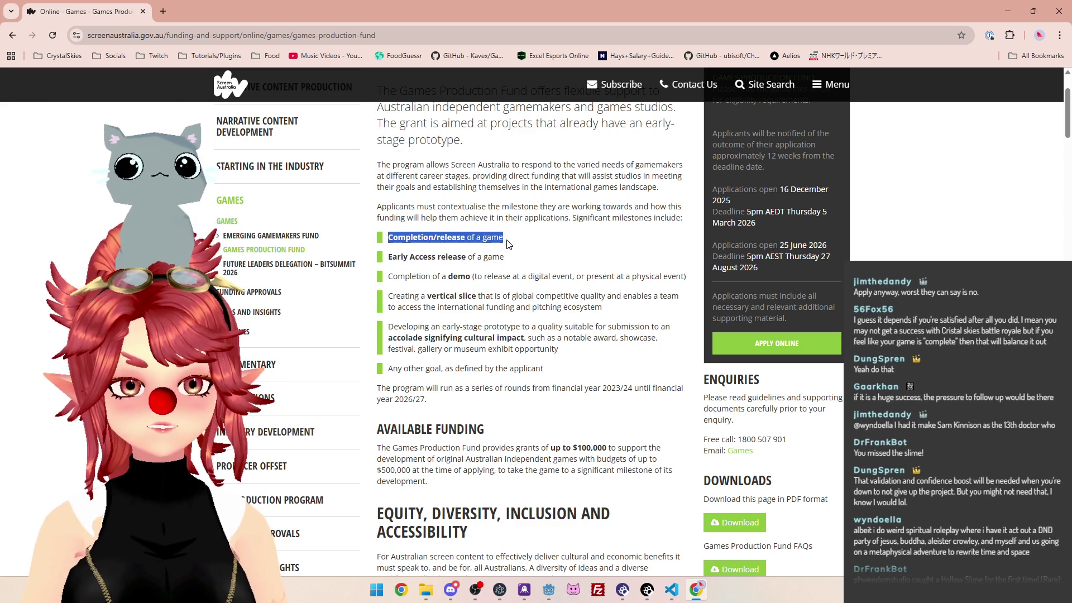
{"action": "mouse_move", "coordinate": [389, 258]}
{"action": "left_mouse_down"}
{"action": "mouse_move", "coordinate": [529, 258]}
{"action": "mouse_move", "coordinate": [389, 265]}
{"action": "mouse_move", "coordinate": [387, 257]}
{"action": "left_mouse_up"}
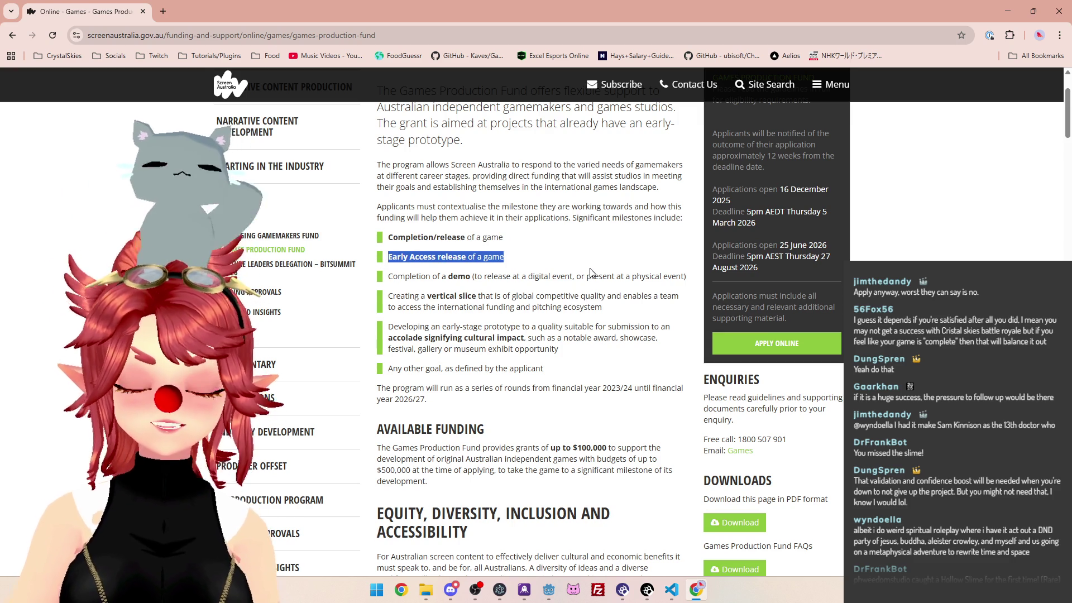
{"action": "left_click", "coordinate": [505, 240]}
{"action": "mouse_move", "coordinate": [504, 240]}
{"action": "left_mouse_down"}
{"action": "mouse_move", "coordinate": [388, 240]}
{"action": "mouse_move", "coordinate": [390, 258]}
{"action": "mouse_move", "coordinate": [520, 261]}
{"action": "left_mouse_up"}
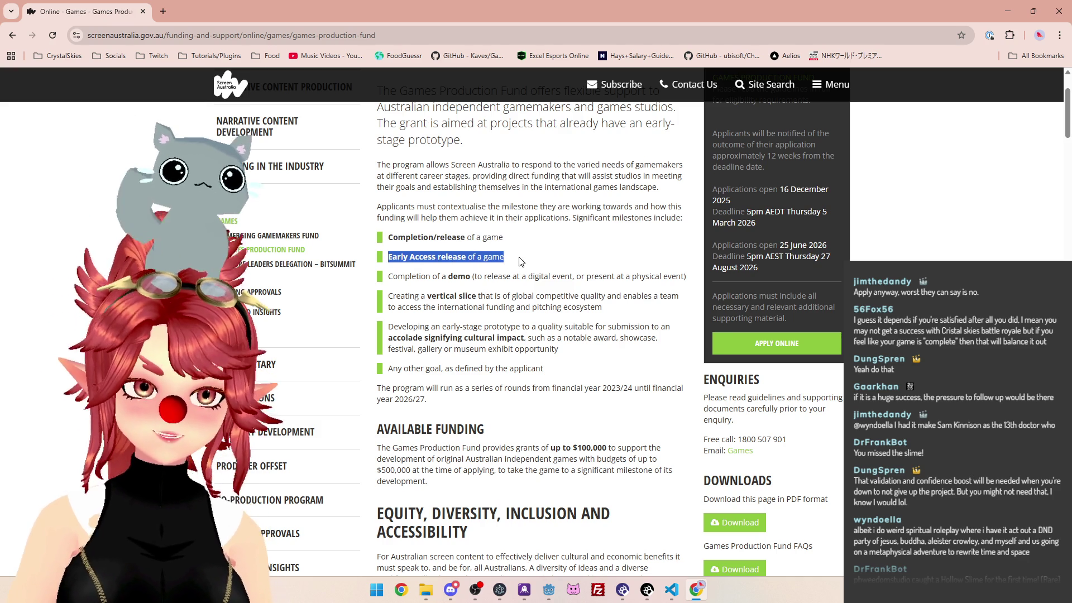
Re-highlight the game release and demo milestones, ending on the full 'Creating a vertical slice' bullet.
{"action": "left_click_drag", "start_coordinate": [389, 239], "coordinate": [506, 242]}
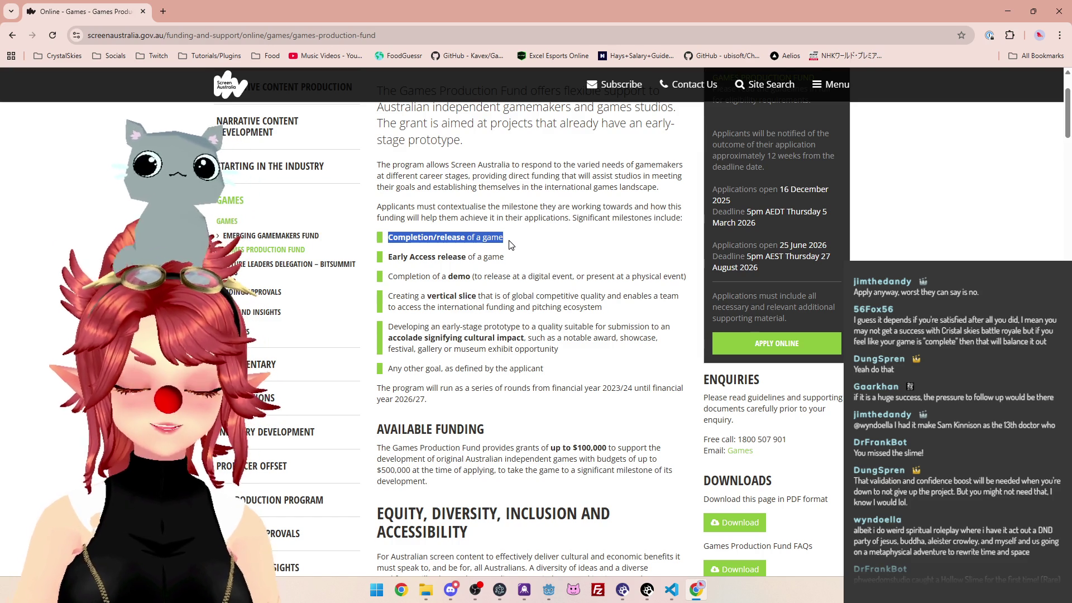
{"action": "left_click_drag", "start_coordinate": [389, 276], "coordinate": [510, 277]}
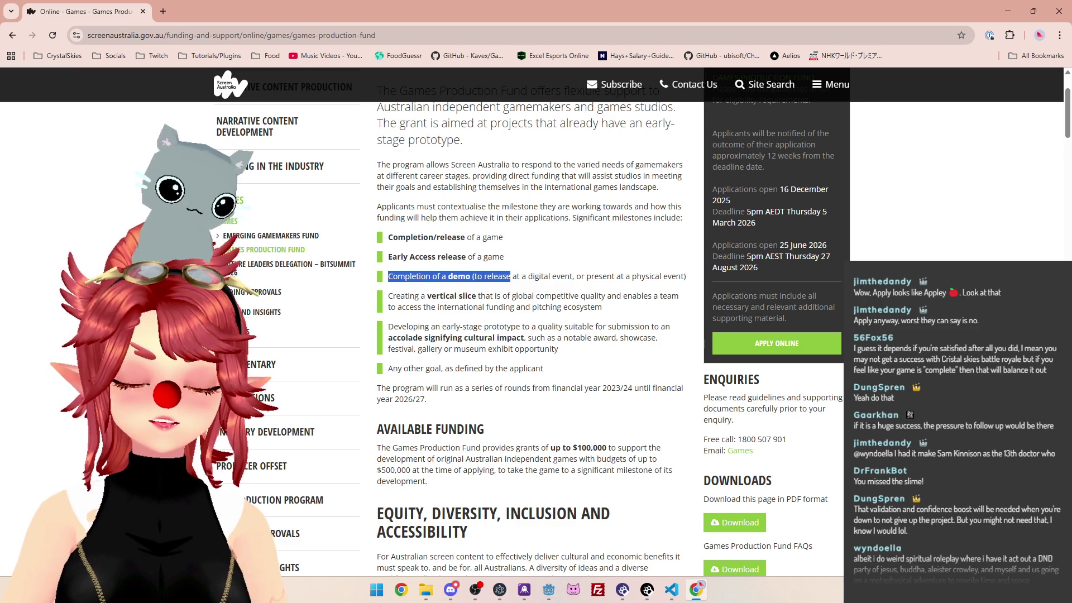
{"action": "left_click", "coordinate": [520, 276]}
{"action": "mouse_move", "coordinate": [389, 277]}
{"action": "left_mouse_down"}
{"action": "mouse_move", "coordinate": [514, 277]}
{"action": "mouse_move", "coordinate": [389, 276]}
{"action": "left_mouse_up"}
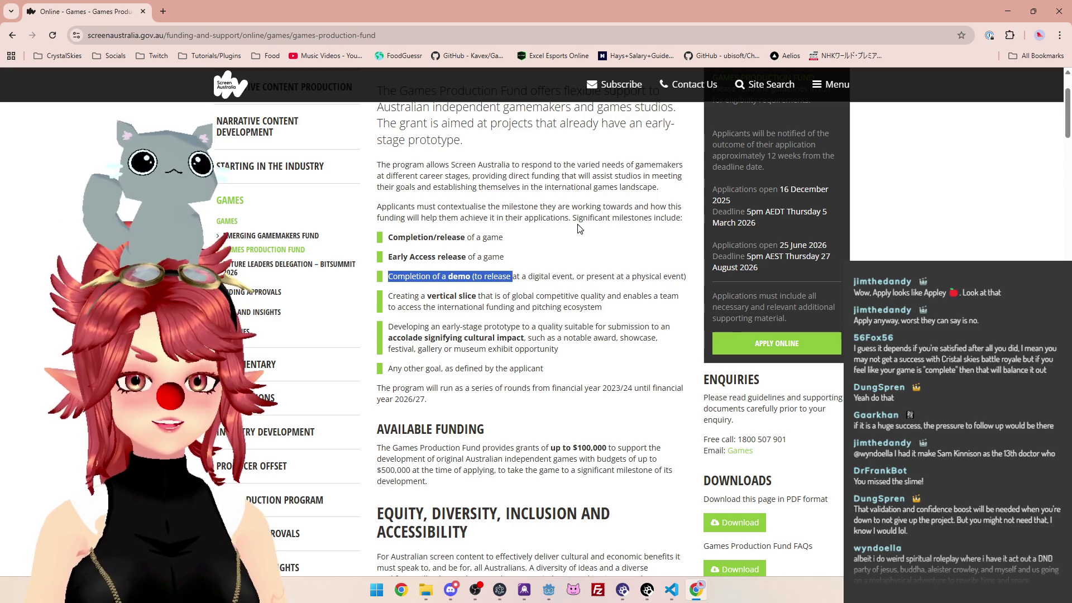
{"action": "left_click_drag", "start_coordinate": [389, 296], "coordinate": [601, 310]}
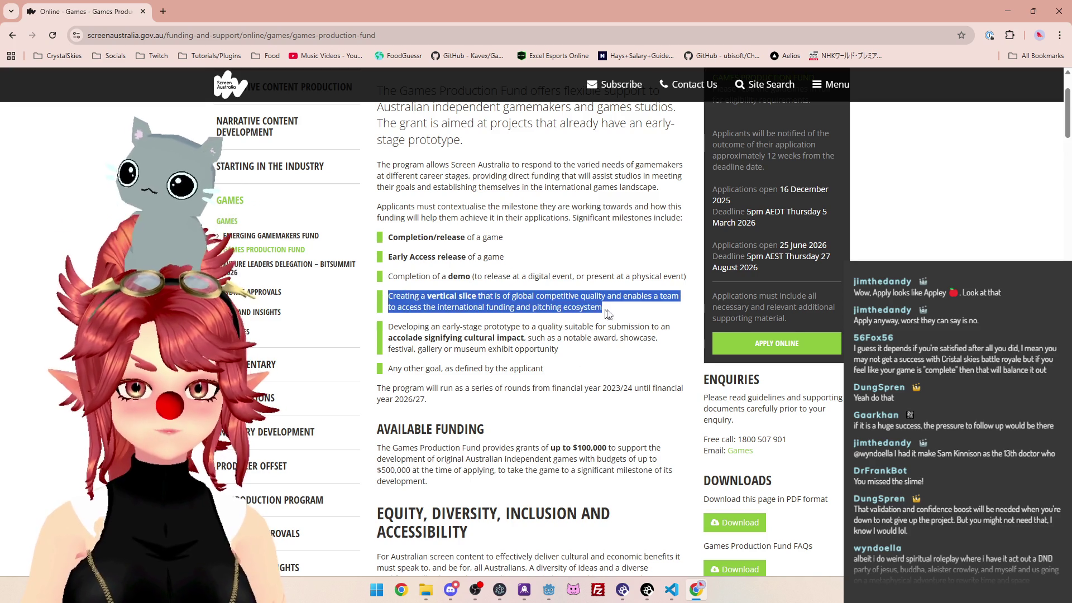
{"action": "left_click", "coordinate": [416, 303]}
{"action": "mouse_move", "coordinate": [389, 296]}
{"action": "left_mouse_down"}
{"action": "mouse_move", "coordinate": [545, 296]}
{"action": "mouse_move", "coordinate": [565, 308]}
{"action": "mouse_move", "coordinate": [604, 307]}
{"action": "mouse_move", "coordinate": [402, 296]}
{"action": "mouse_move", "coordinate": [617, 296]}
{"action": "left_mouse_up"}
{"action": "left_click", "coordinate": [630, 300]}
{"action": "left_click_drag", "start_coordinate": [505, 297], "coordinate": [611, 296]}
{"action": "left_click", "coordinate": [513, 300]}
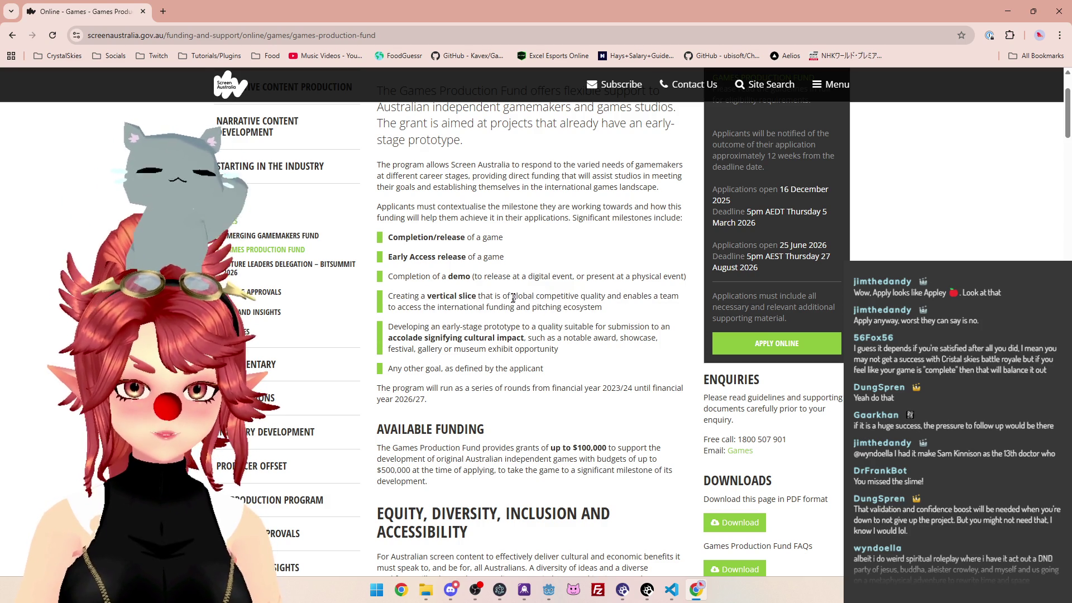
{"action": "left_click_drag", "start_coordinate": [513, 298], "coordinate": [605, 297]}
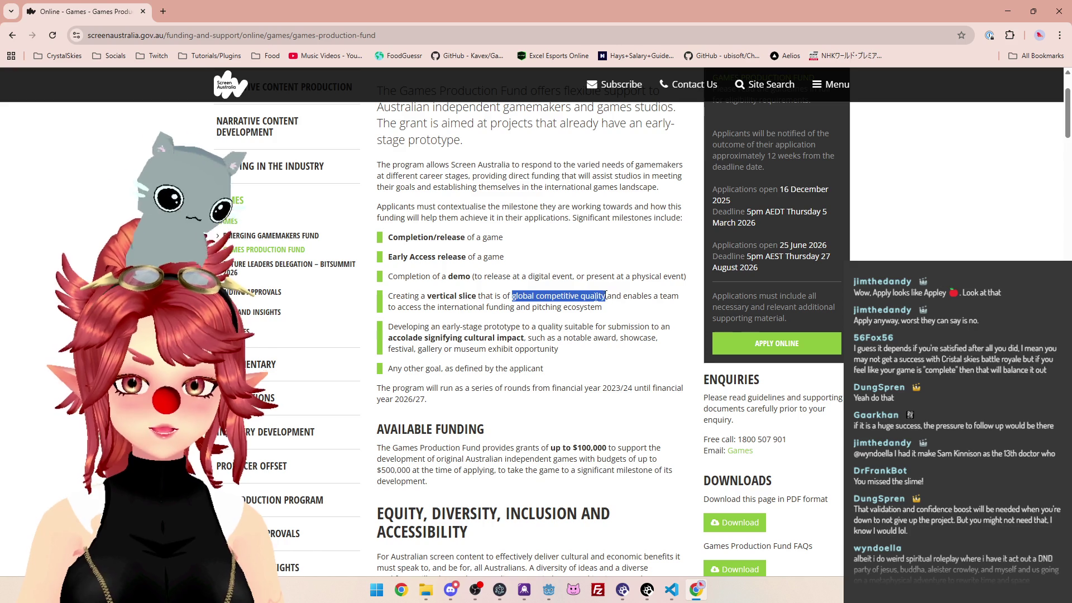
{"action": "left_click_drag", "start_coordinate": [427, 296], "coordinate": [476, 296]}
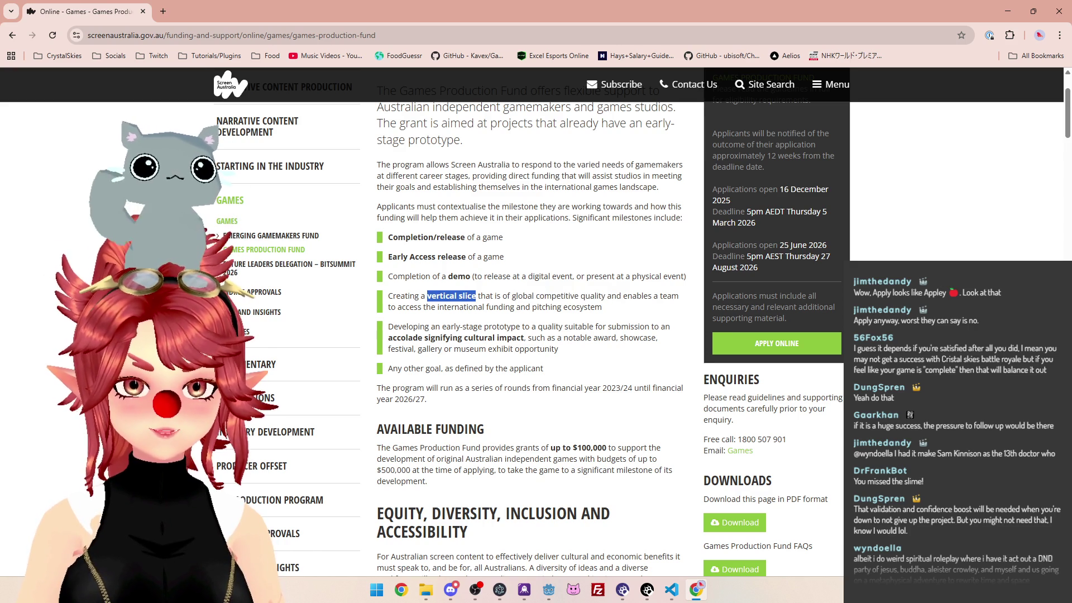
{"action": "left_click_drag", "start_coordinate": [397, 257], "coordinate": [466, 257]}
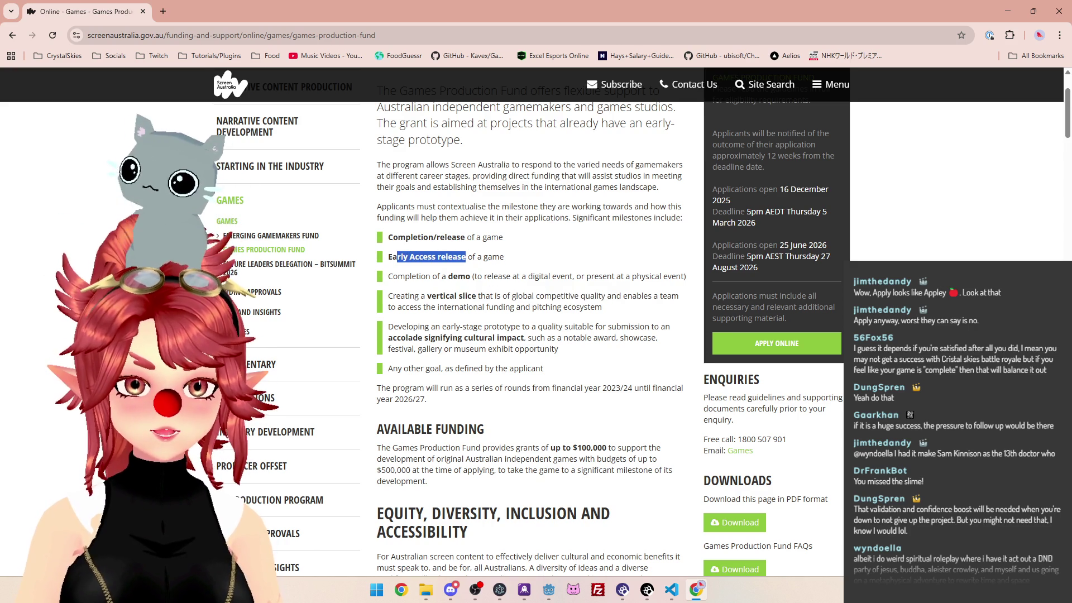
{"action": "left_click_drag", "start_coordinate": [512, 296], "coordinate": [607, 296]}
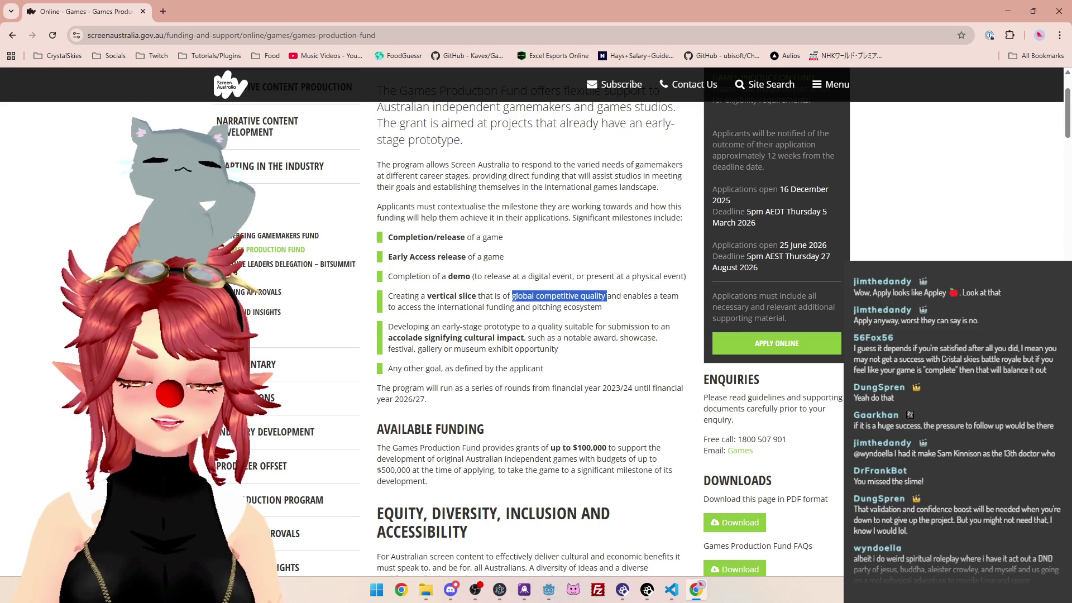
{"action": "mouse_move", "coordinate": [513, 296]}
{"action": "left_mouse_down"}
{"action": "mouse_move", "coordinate": [613, 309]}
{"action": "mouse_move", "coordinate": [607, 296]}
{"action": "left_mouse_up"}
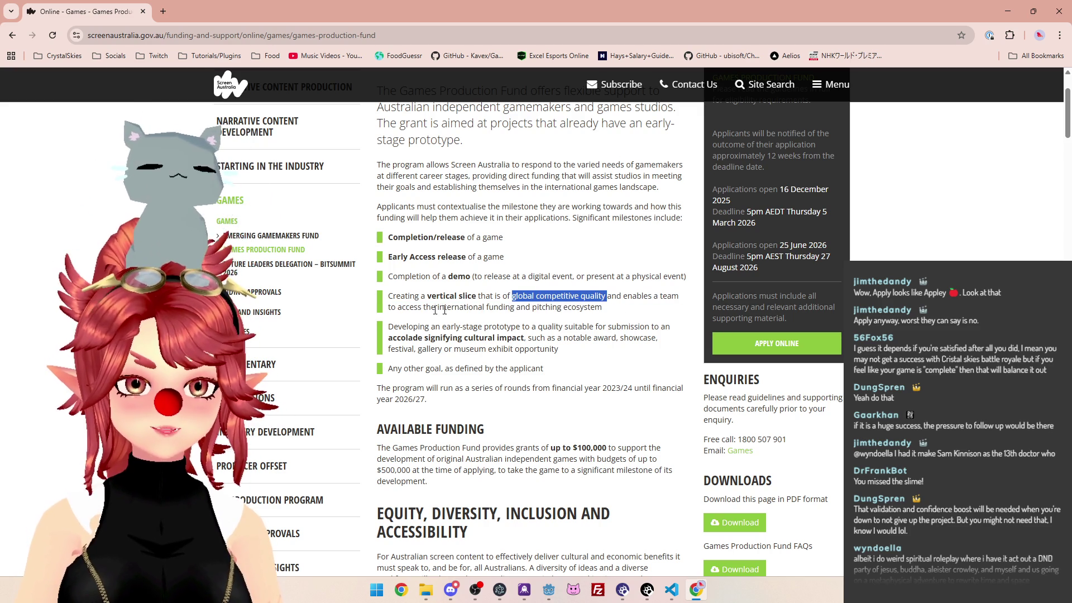
{"action": "mouse_move", "coordinate": [388, 308]}
{"action": "left_mouse_down"}
{"action": "mouse_move", "coordinate": [608, 311]}
{"action": "mouse_move", "coordinate": [659, 297]}
{"action": "left_mouse_up"}
{"action": "left_click", "coordinate": [610, 311]}
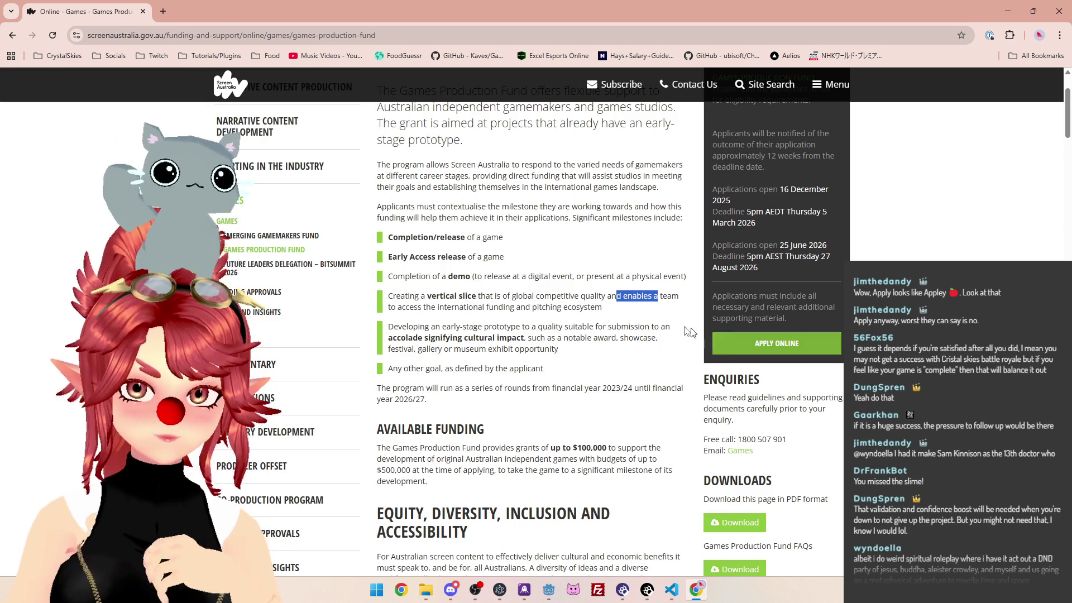
{"action": "mouse_move", "coordinate": [409, 307]}
{"action": "left_mouse_down"}
{"action": "mouse_move", "coordinate": [628, 312]}
{"action": "mouse_move", "coordinate": [436, 296]}
{"action": "mouse_move", "coordinate": [444, 307]}
{"action": "mouse_move", "coordinate": [614, 297]}
{"action": "mouse_move", "coordinate": [619, 310]}
{"action": "left_mouse_up"}
{"action": "left_click", "coordinate": [620, 310]}
{"action": "mouse_move", "coordinate": [506, 297]}
{"action": "left_mouse_down"}
{"action": "mouse_move", "coordinate": [631, 300]}
{"action": "mouse_move", "coordinate": [521, 307]}
{"action": "mouse_move", "coordinate": [450, 297]}
{"action": "mouse_move", "coordinate": [617, 316]}
{"action": "left_mouse_up"}
{"action": "left_click", "coordinate": [632, 300]}
{"action": "left_click", "coordinate": [617, 313]}
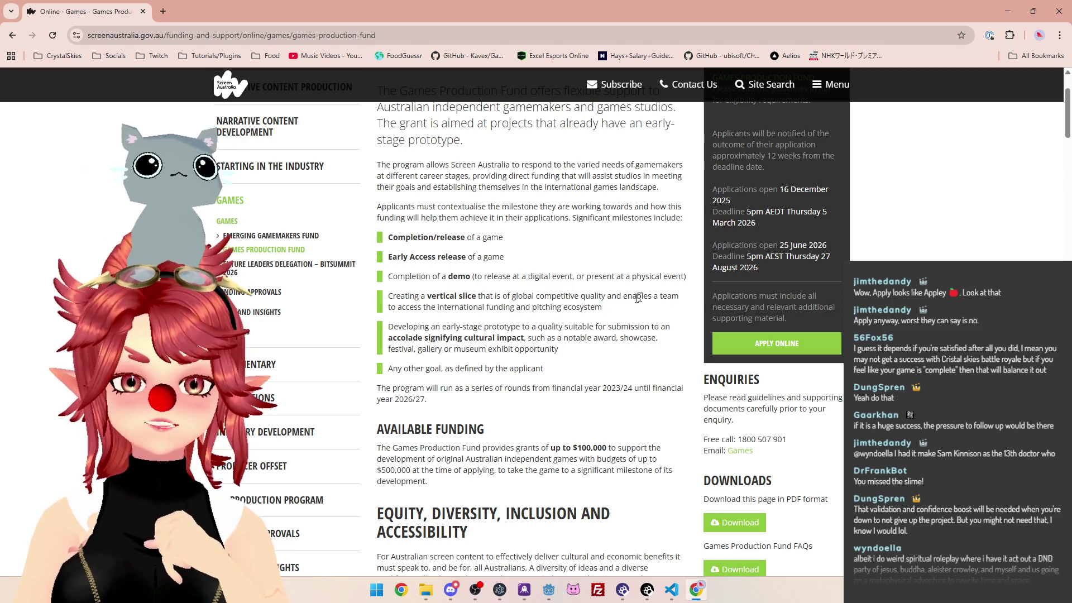
{"action": "mouse_move", "coordinate": [467, 296]}
{"action": "left_mouse_down"}
{"action": "mouse_move", "coordinate": [634, 296]}
{"action": "mouse_move", "coordinate": [427, 307]}
{"action": "mouse_move", "coordinate": [617, 309]}
{"action": "left_mouse_up"}
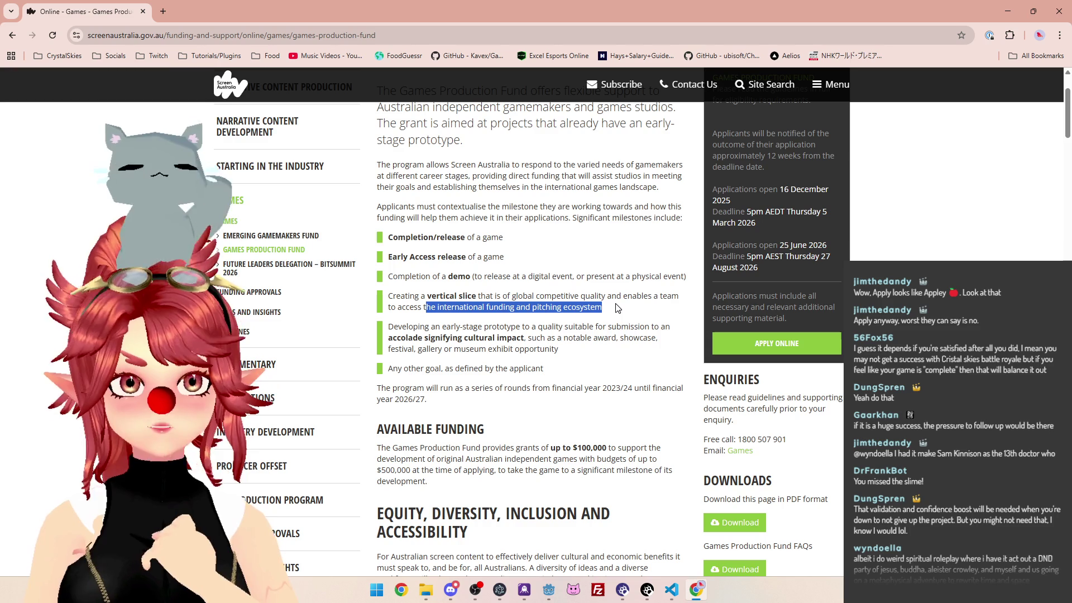
{"action": "left_click", "coordinate": [610, 316]}
{"action": "left_click_drag", "start_coordinate": [603, 309], "coordinate": [387, 300]}
{"action": "mouse_move", "coordinate": [611, 311]}
{"action": "left_mouse_down"}
{"action": "mouse_move", "coordinate": [389, 296]}
{"action": "mouse_move", "coordinate": [609, 304]}
{"action": "mouse_move", "coordinate": [618, 329]}
{"action": "mouse_move", "coordinate": [616, 309]}
{"action": "left_mouse_up"}
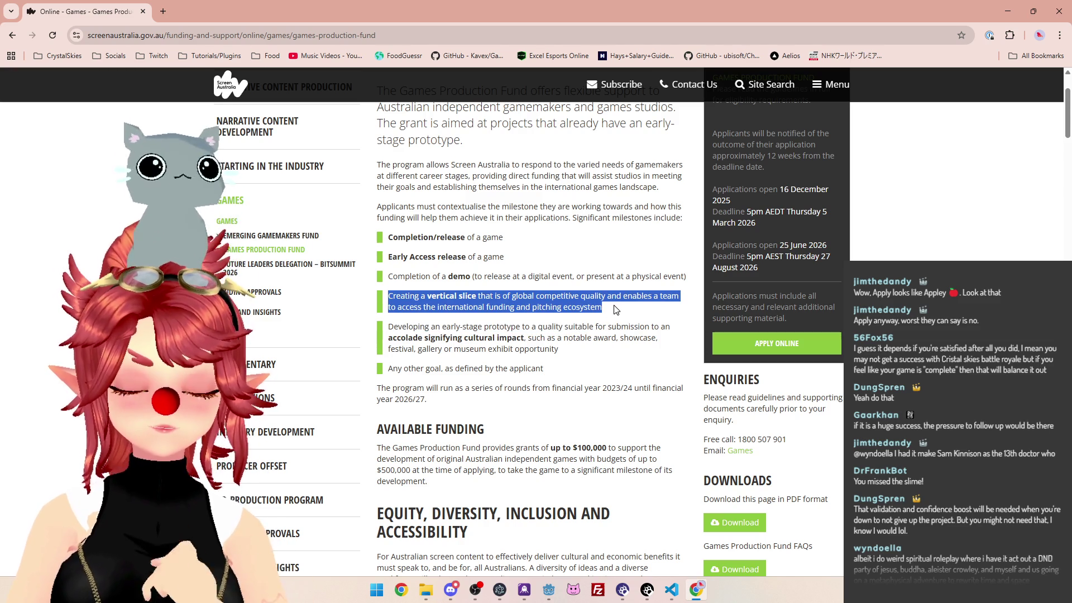
{"action": "left_click", "coordinate": [616, 309]}
{"action": "mouse_move", "coordinate": [394, 327]}
{"action": "left_mouse_down"}
{"action": "mouse_move", "coordinate": [454, 338]}
{"action": "mouse_move", "coordinate": [481, 327]}
{"action": "mouse_move", "coordinate": [662, 328]}
{"action": "mouse_move", "coordinate": [400, 338]}
{"action": "mouse_move", "coordinate": [622, 341]}
{"action": "mouse_move", "coordinate": [615, 359]}
{"action": "left_mouse_up"}
{"action": "left_click", "coordinate": [413, 372]}
{"action": "left_click_drag", "start_coordinate": [413, 372], "coordinate": [565, 374]}
{"action": "left_click", "coordinate": [565, 375]}
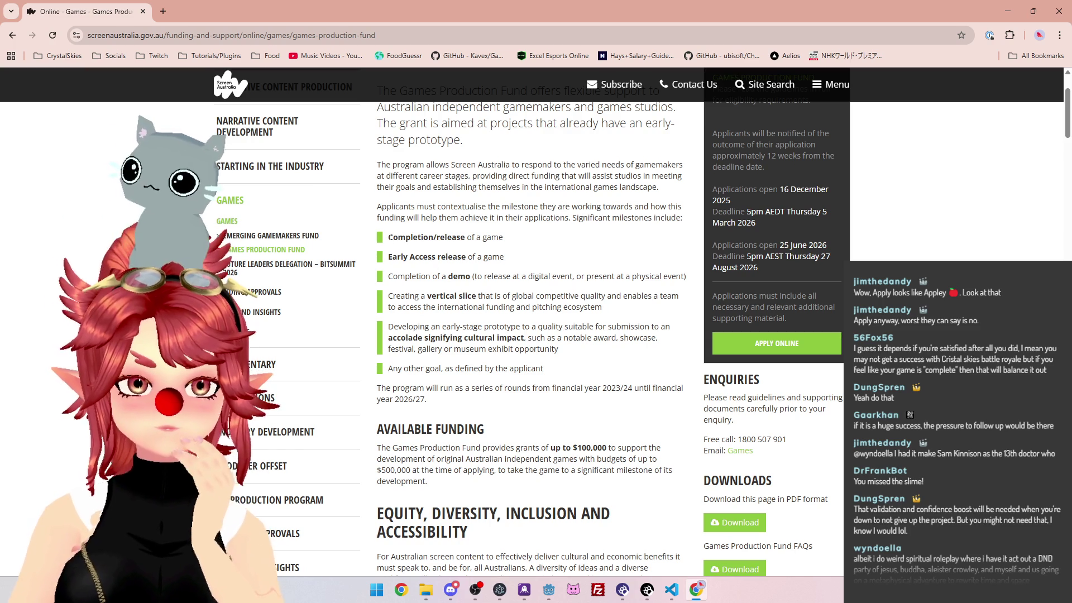
{"action": "left_click_drag", "start_coordinate": [389, 237], "coordinate": [465, 238]}
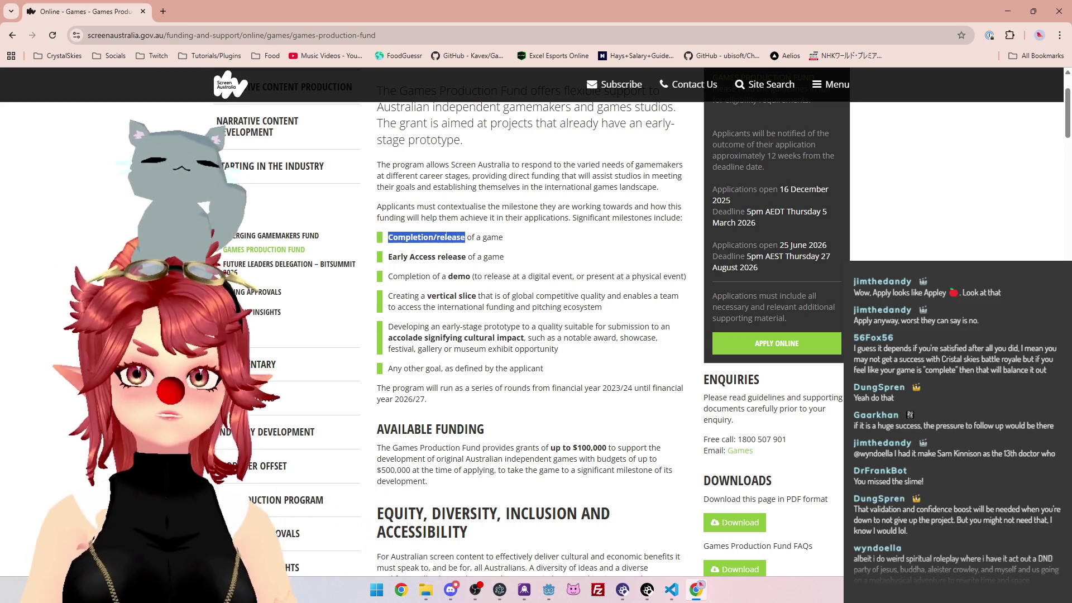
{"action": "mouse_move", "coordinate": [389, 257]}
{"action": "left_mouse_down"}
{"action": "mouse_move", "coordinate": [416, 275]}
{"action": "mouse_move", "coordinate": [466, 257]}
{"action": "left_mouse_up"}
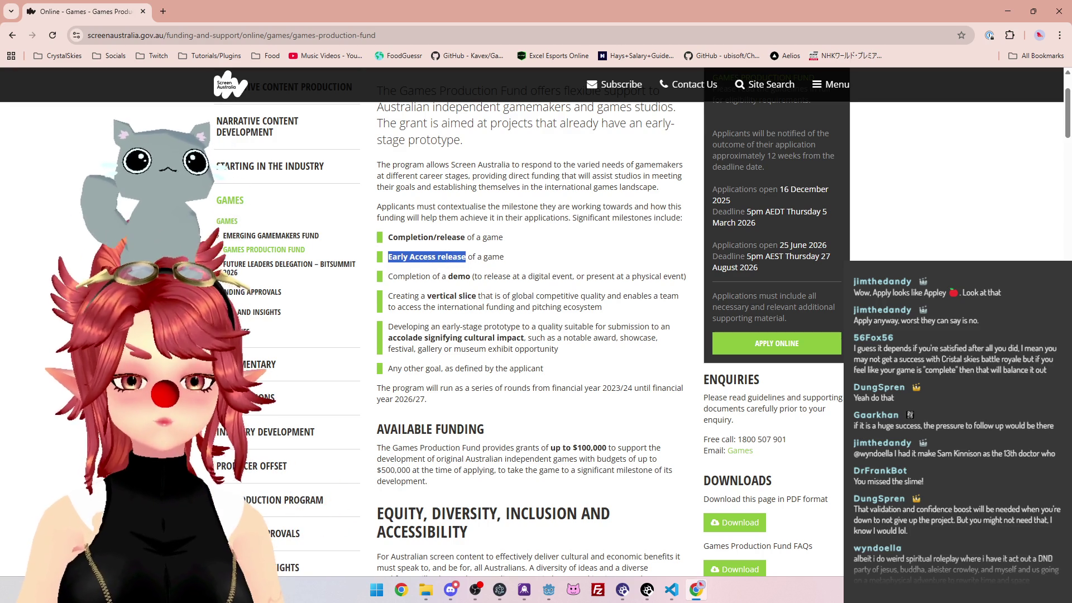
{"action": "scroll", "coordinate": [482, 296], "scroll_direction": "down", "scroll_amount": 2}
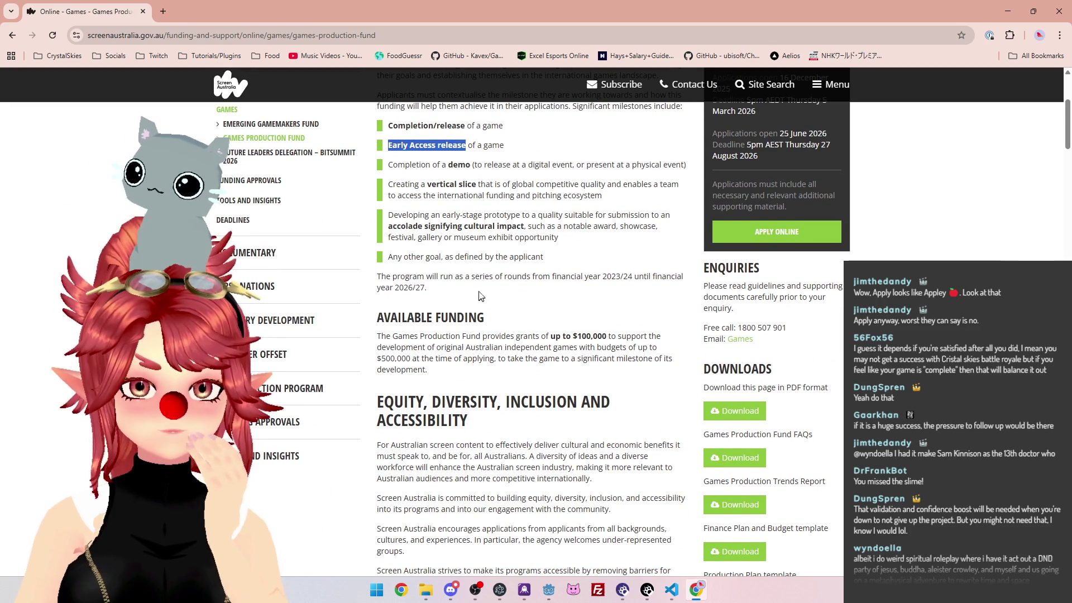
{"action": "scroll", "coordinate": [481, 297], "scroll_direction": "up", "scroll_amount": 4}
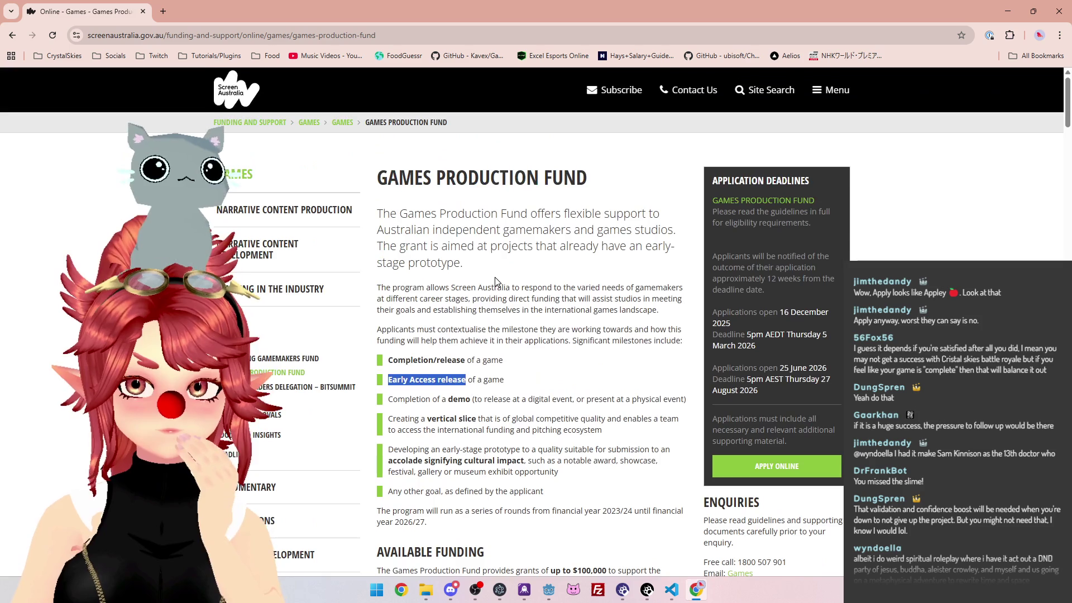
{"action": "scroll", "coordinate": [481, 296], "scroll_direction": "down", "scroll_amount": 4}
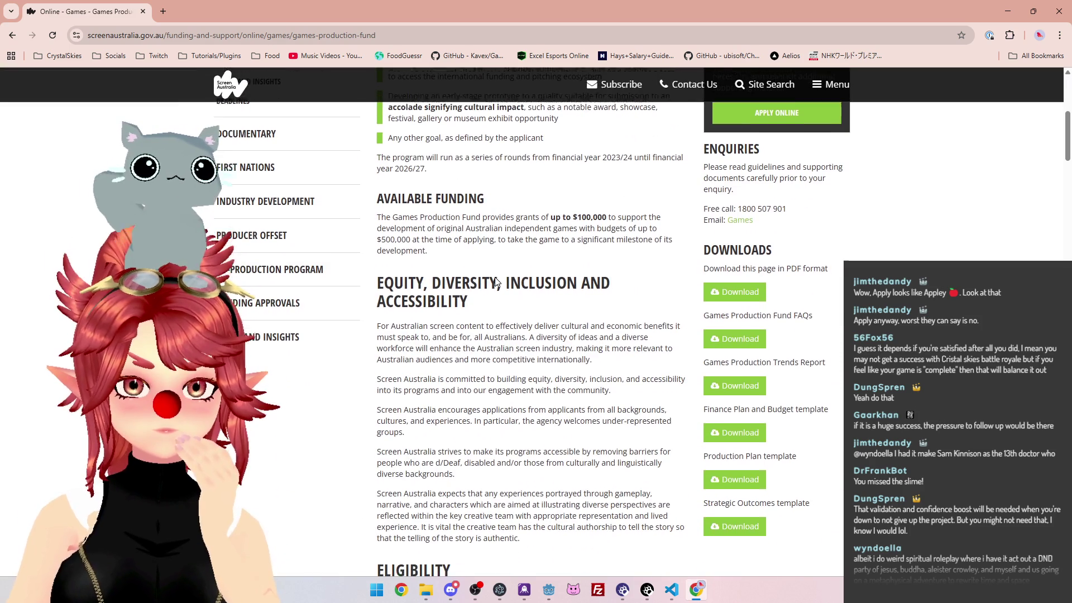
{"action": "scroll", "coordinate": [495, 282], "scroll_direction": "down", "scroll_amount": 2}
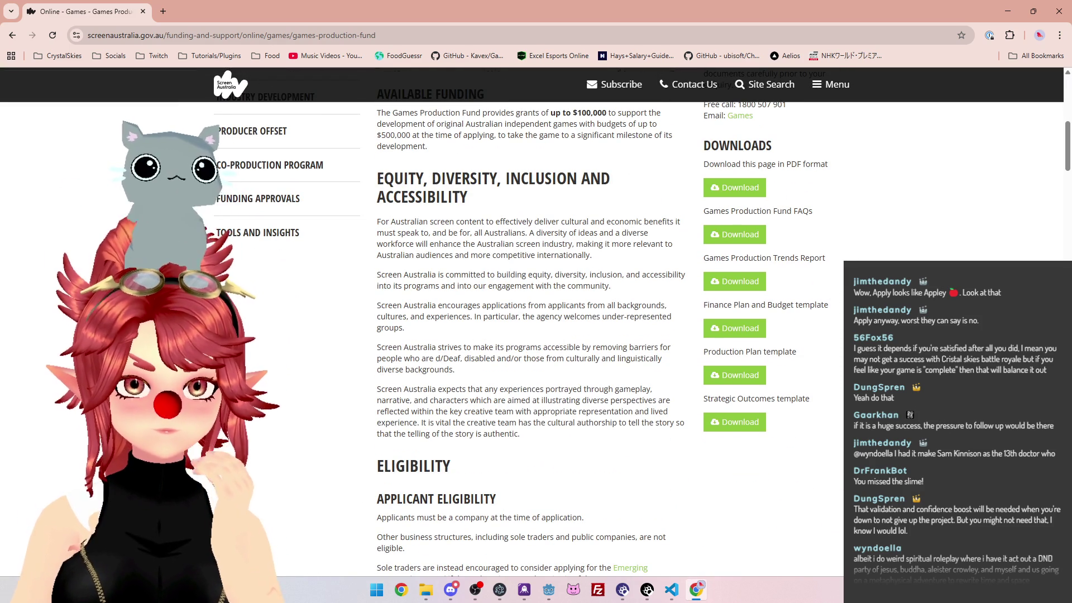
{"action": "scroll", "coordinate": [531, 324], "scroll_direction": "down", "scroll_amount": 2}
{"action": "scroll", "coordinate": [530, 324], "scroll_direction": "up", "scroll_amount": 8}
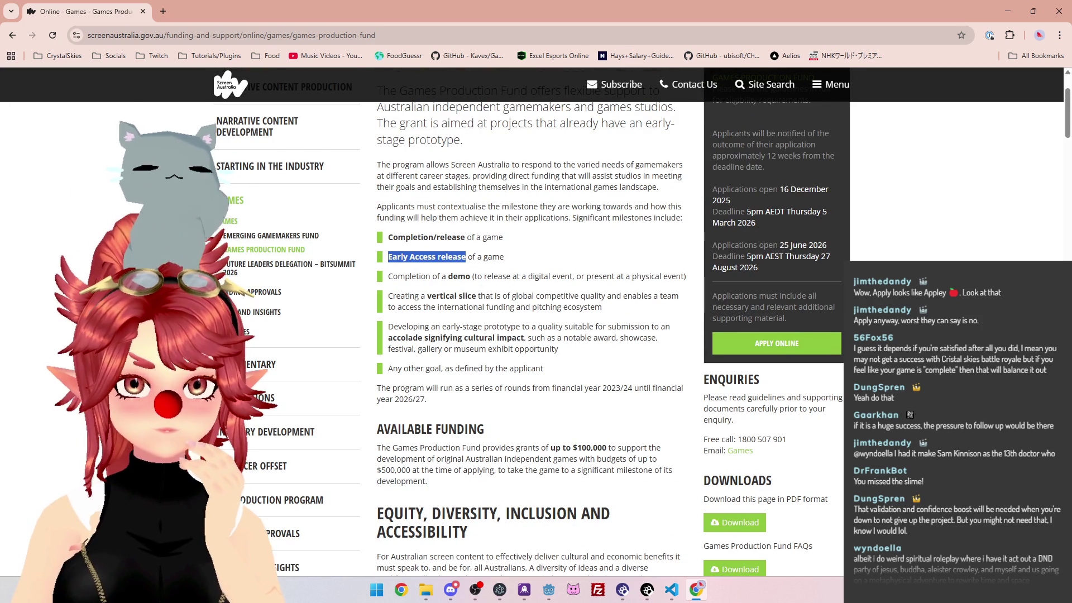
Highlight the 'Any other goal' and vertical slice quality phrases, then follow the APPLY ONLINE button to the portal.
{"action": "left_click_drag", "start_coordinate": [410, 292], "coordinate": [516, 296]}
{"action": "left_click_drag", "start_coordinate": [544, 368], "coordinate": [387, 369]}
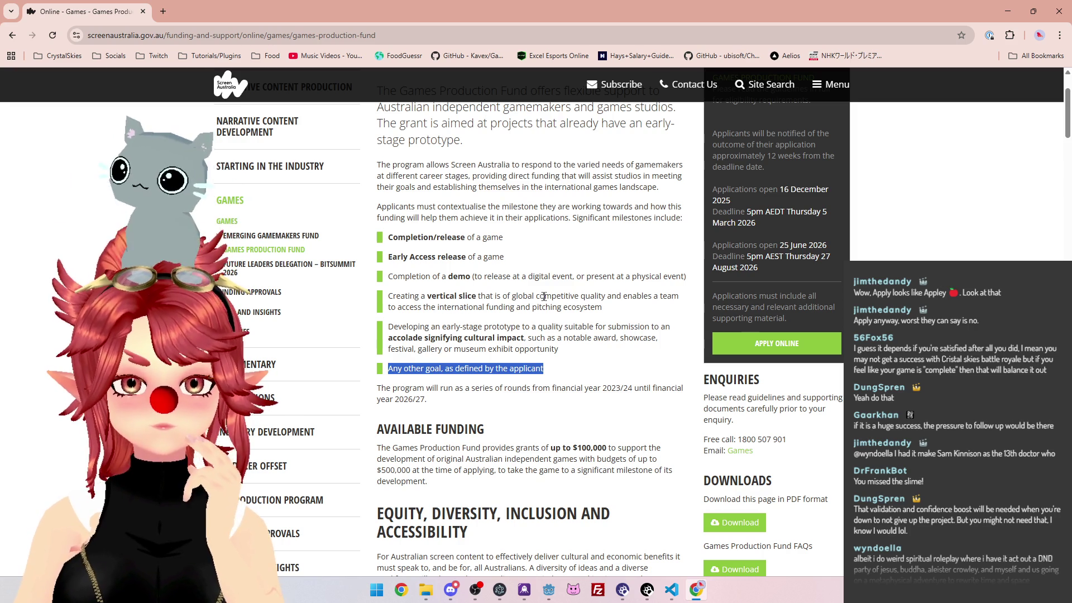
{"action": "mouse_move", "coordinate": [502, 296]}
{"action": "left_mouse_down"}
{"action": "mouse_move", "coordinate": [628, 297]}
{"action": "mouse_move", "coordinate": [541, 297]}
{"action": "mouse_move", "coordinate": [614, 299]}
{"action": "mouse_move", "coordinate": [606, 304]}
{"action": "left_mouse_up"}
{"action": "double_click", "coordinate": [524, 296]}
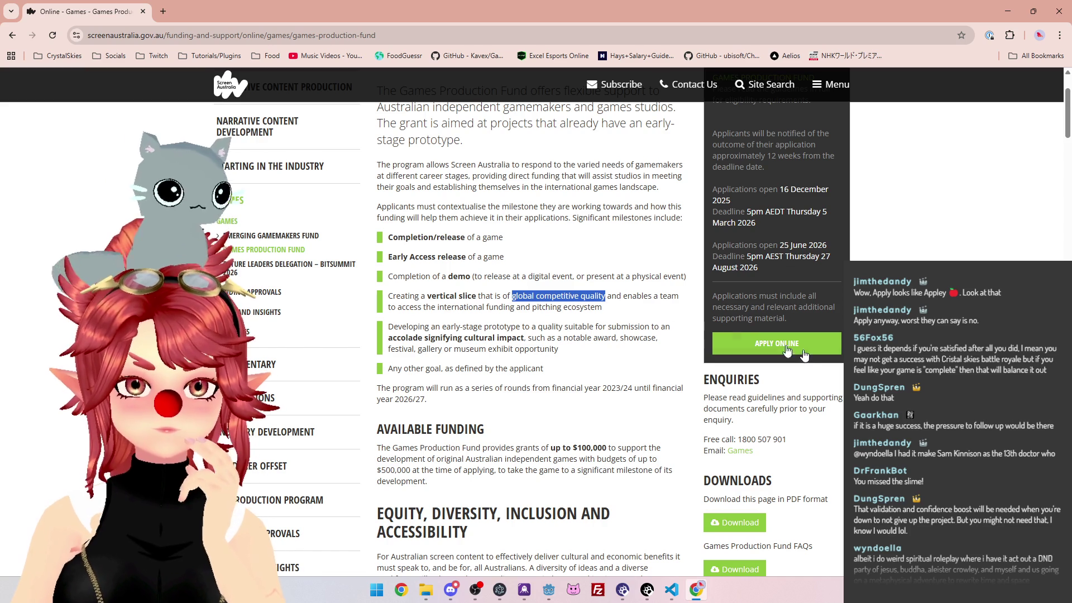
{"action": "left_click", "coordinate": [764, 344]}
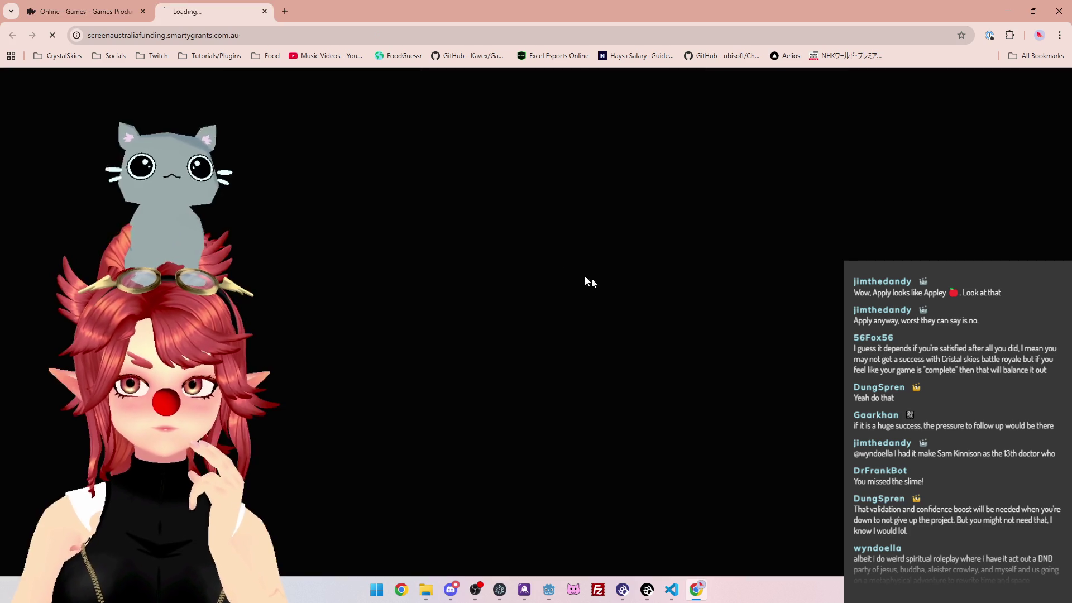
Scroll the Current Rounds list and open Emerging Gamemakers Fund March 2026.
{"action": "scroll", "coordinate": [332, 167], "scroll_direction": "down", "scroll_amount": 4}
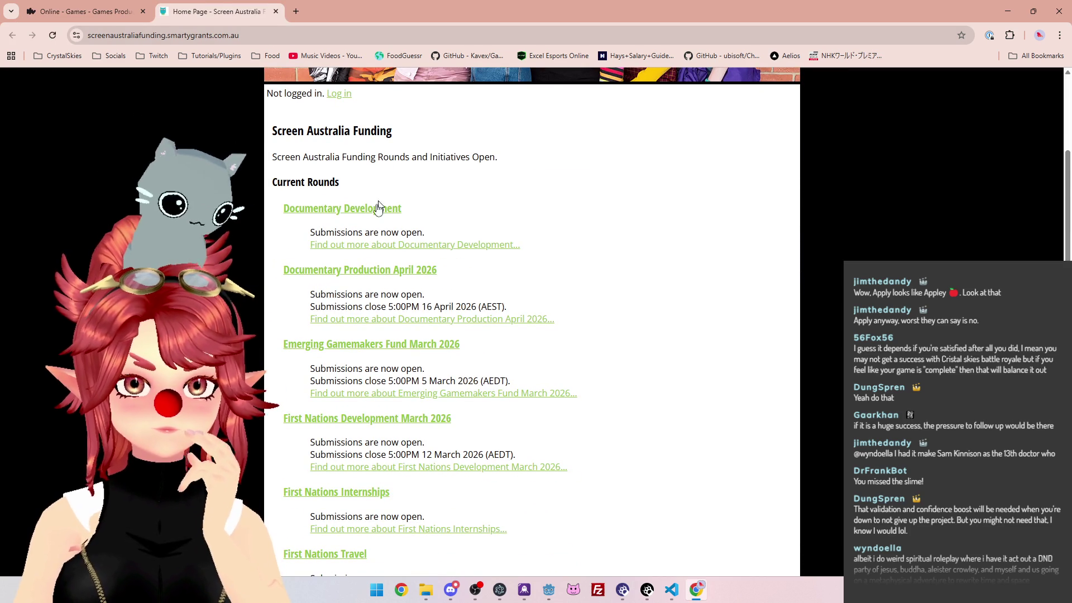
{"action": "scroll", "coordinate": [638, 292], "scroll_direction": "down", "scroll_amount": 2}
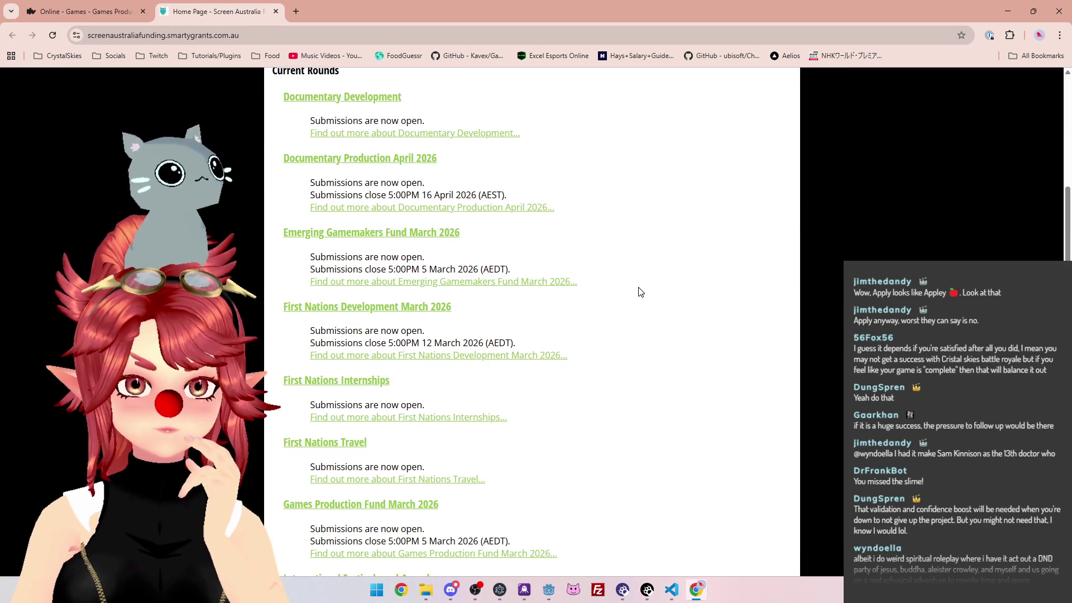
{"action": "left_click", "coordinate": [382, 234]}
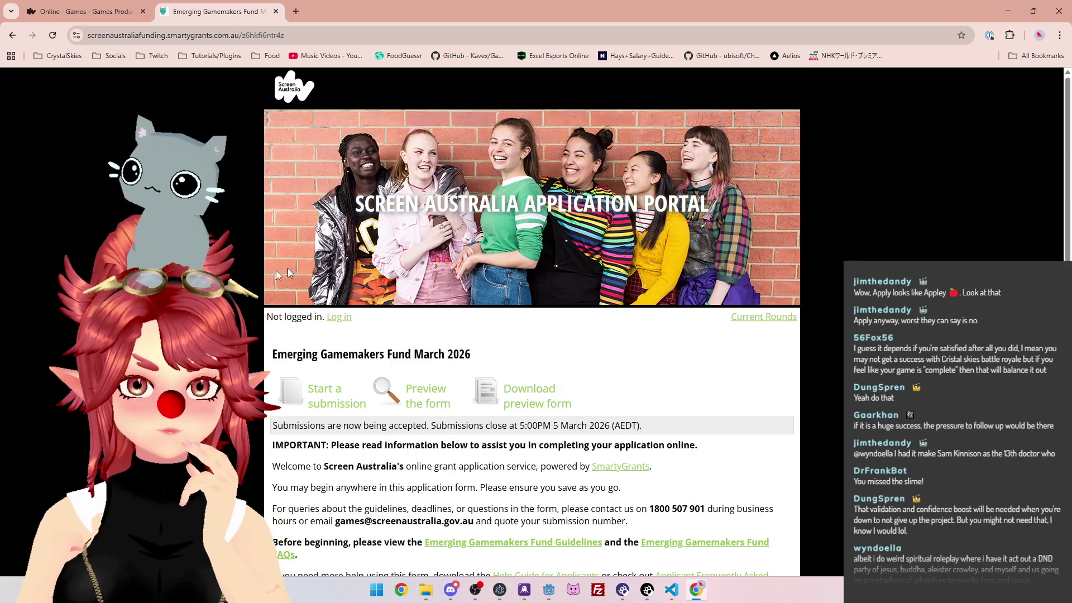
Skim the round's page, then close the tab and the Chrome window.
{"action": "scroll", "coordinate": [236, 279], "scroll_direction": "down", "scroll_amount": 3}
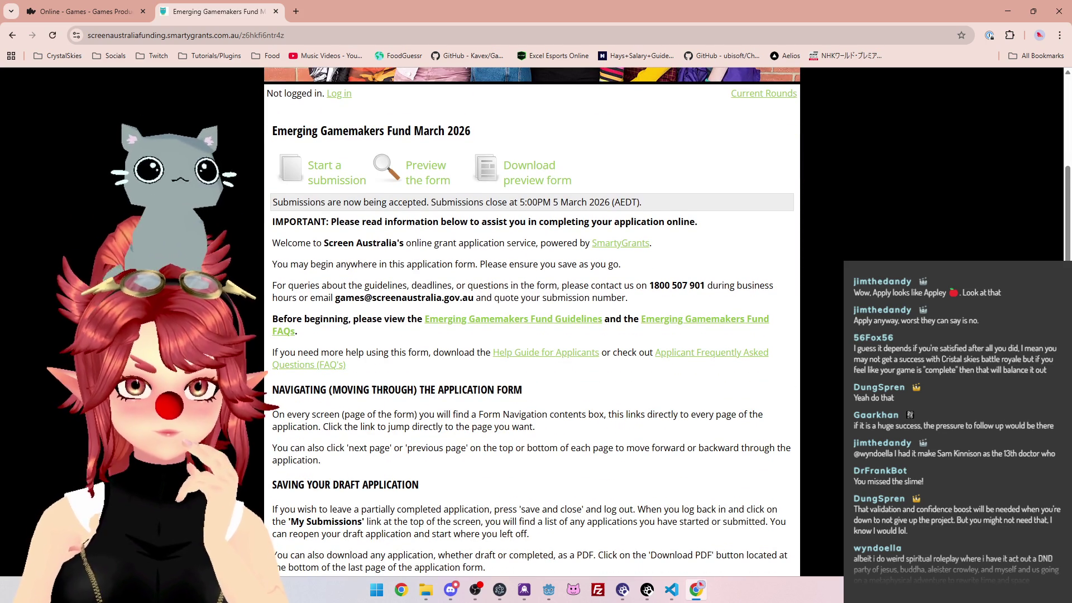
{"action": "scroll", "coordinate": [509, 250], "scroll_direction": "down", "scroll_amount": 9}
{"action": "scroll", "coordinate": [525, 279], "scroll_direction": "up", "scroll_amount": 12}
{"action": "left_click", "coordinate": [276, 11]}
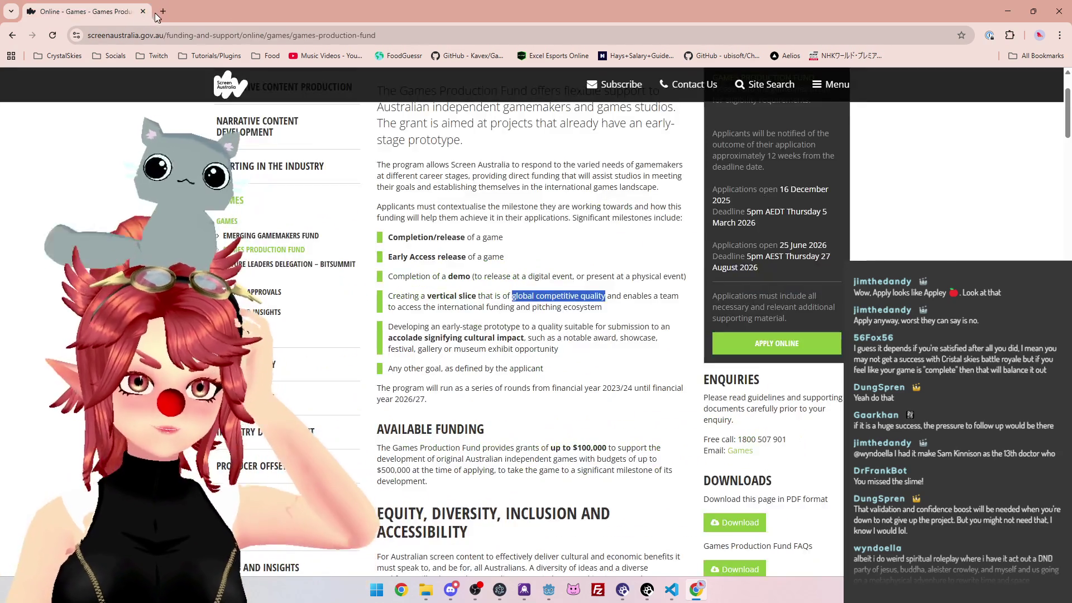
{"action": "left_click", "coordinate": [143, 11]}
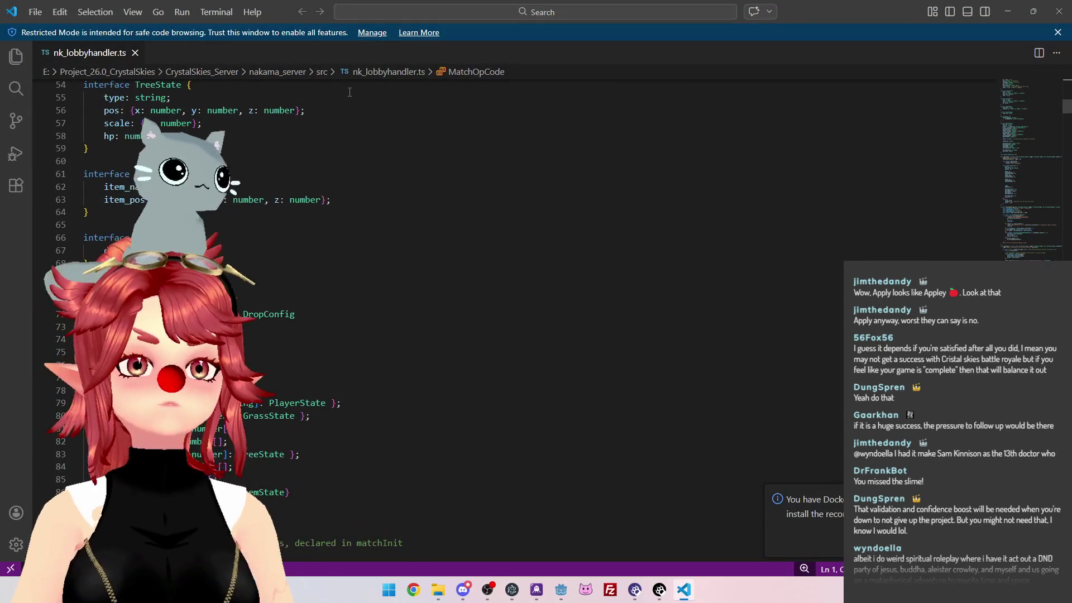
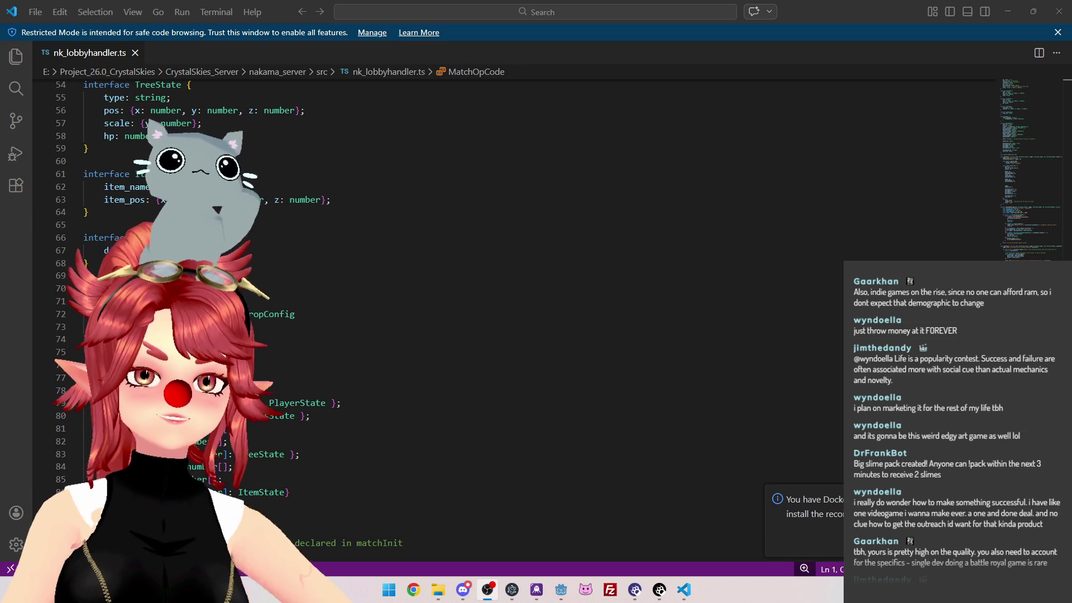
Scroll through nk_lobbyhandler.ts and reveal its src folder in File Explorer with Shift+Alt+R.
{"action": "scroll", "coordinate": [578, 407], "scroll_direction": "down", "scroll_amount": 2}
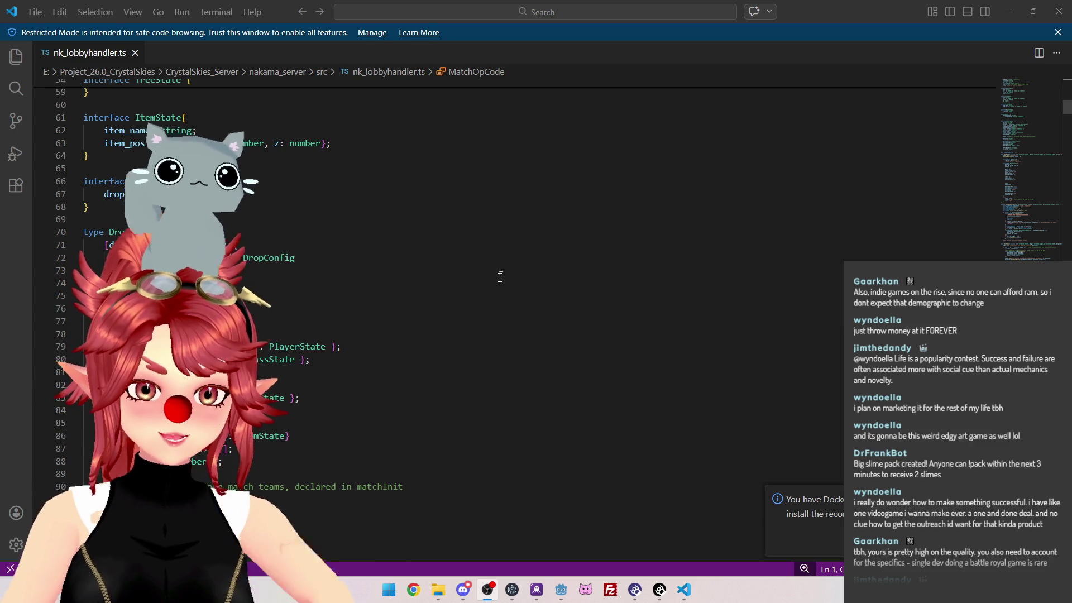
{"action": "scroll", "coordinate": [388, 257], "scroll_direction": "down", "scroll_amount": 2}
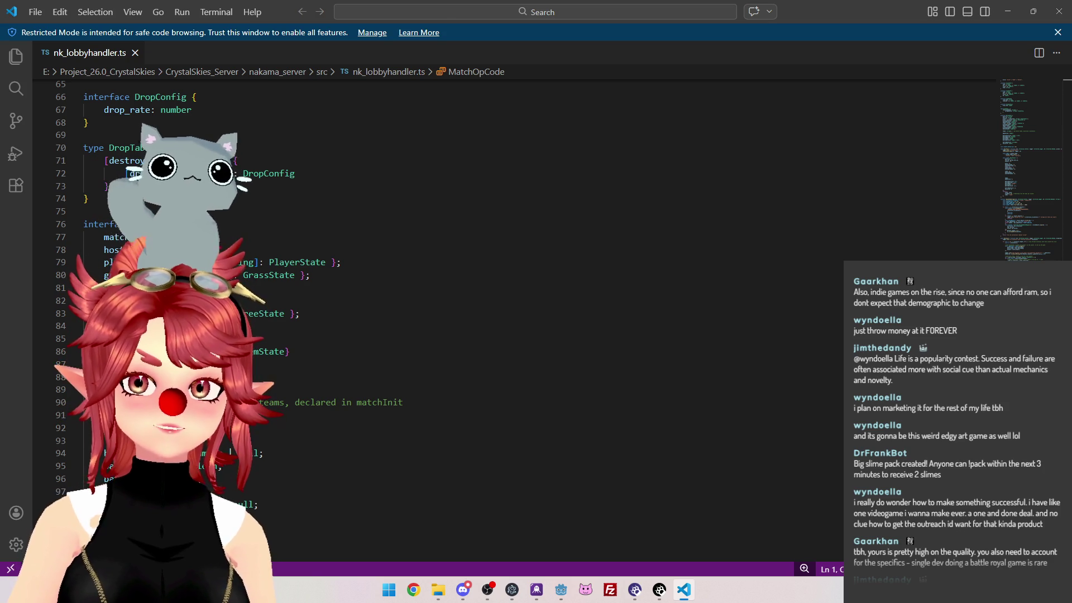
{"action": "key", "text": "shift+alt+r"}
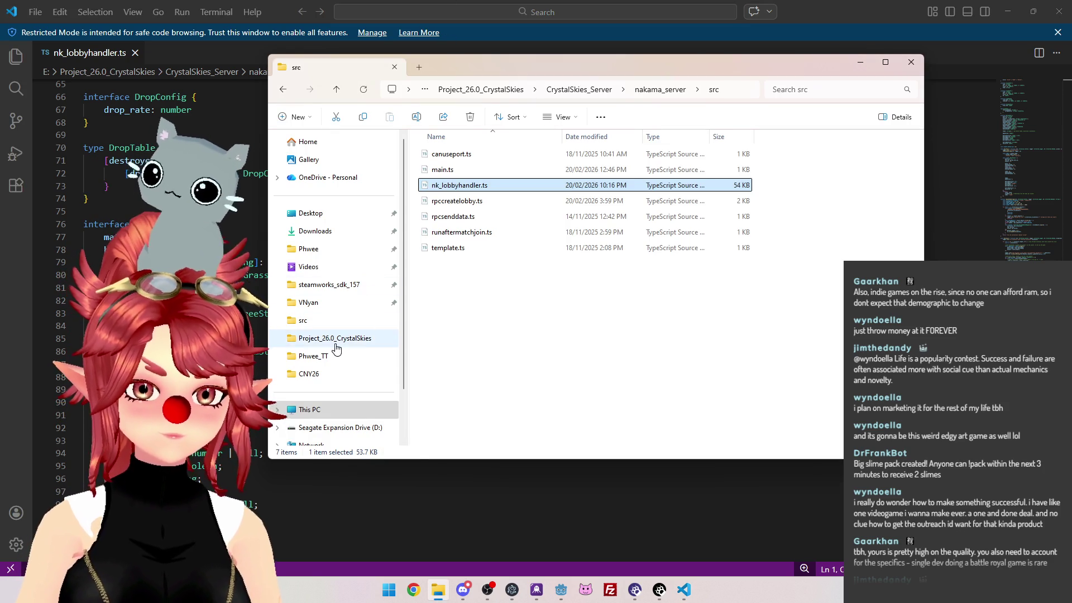
Open ToDo_BattleBranch.pptx from the Project_26.0_CrystalSkies folder.
{"action": "left_click", "coordinate": [334, 338]}
{"action": "left_click", "coordinate": [456, 342]}
{"action": "double_click", "coordinate": [456, 343]}
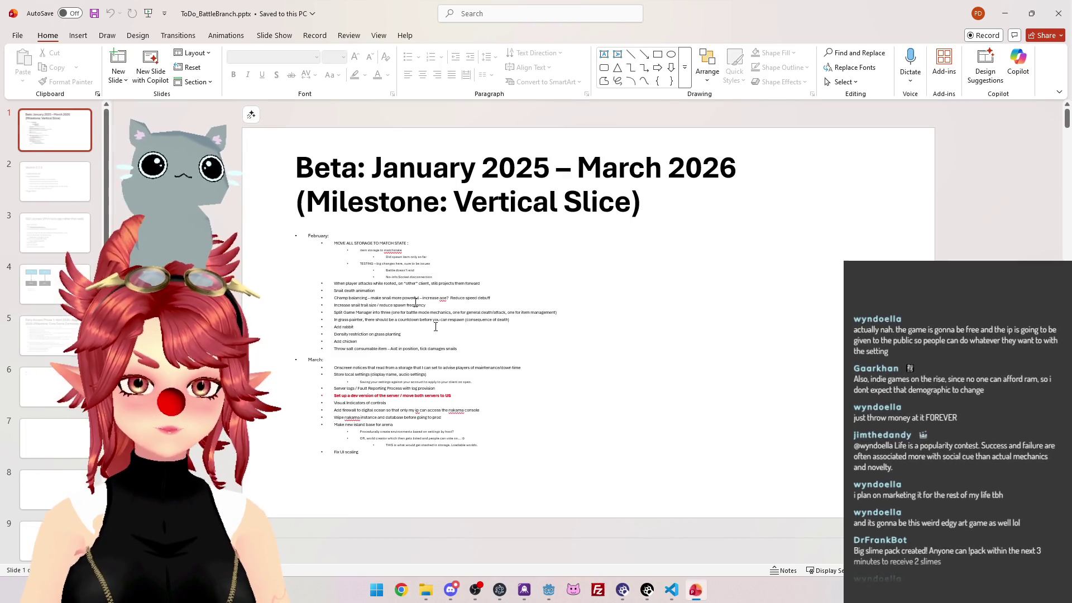
Move the tasks from 'When player attacks' onward under the March heading on the Beta milestone slide.
{"action": "left_click", "coordinate": [380, 319]}
{"action": "left_click_drag", "start_coordinate": [381, 319], "coordinate": [334, 282]}
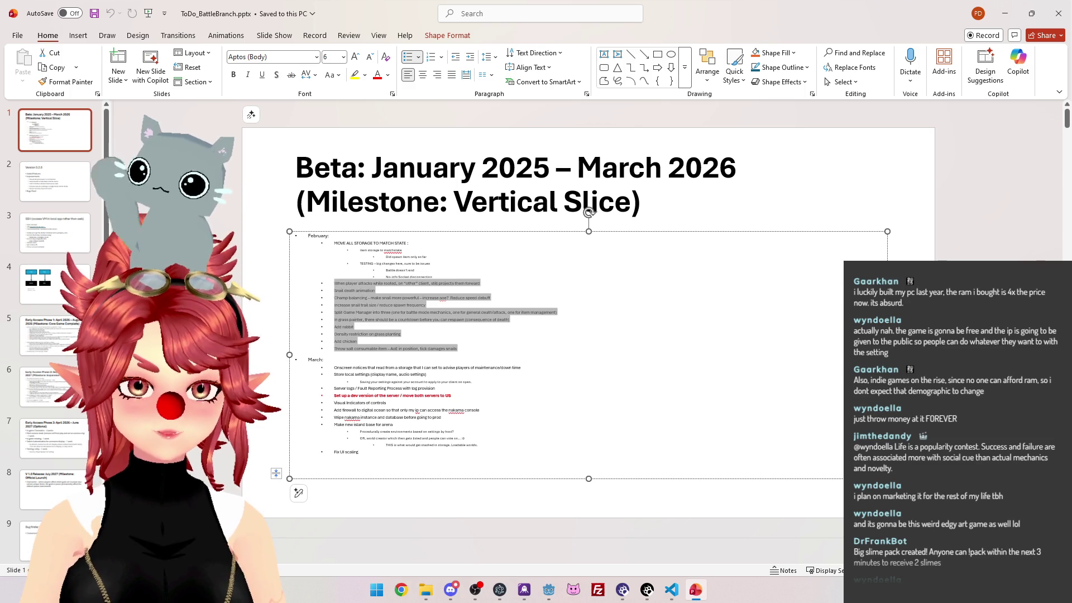
{"action": "mouse_move", "coordinate": [334, 368]}
{"action": "left_mouse_down"}
{"action": "mouse_move", "coordinate": [436, 389]}
{"action": "mouse_move", "coordinate": [479, 445]}
{"action": "left_mouse_up"}
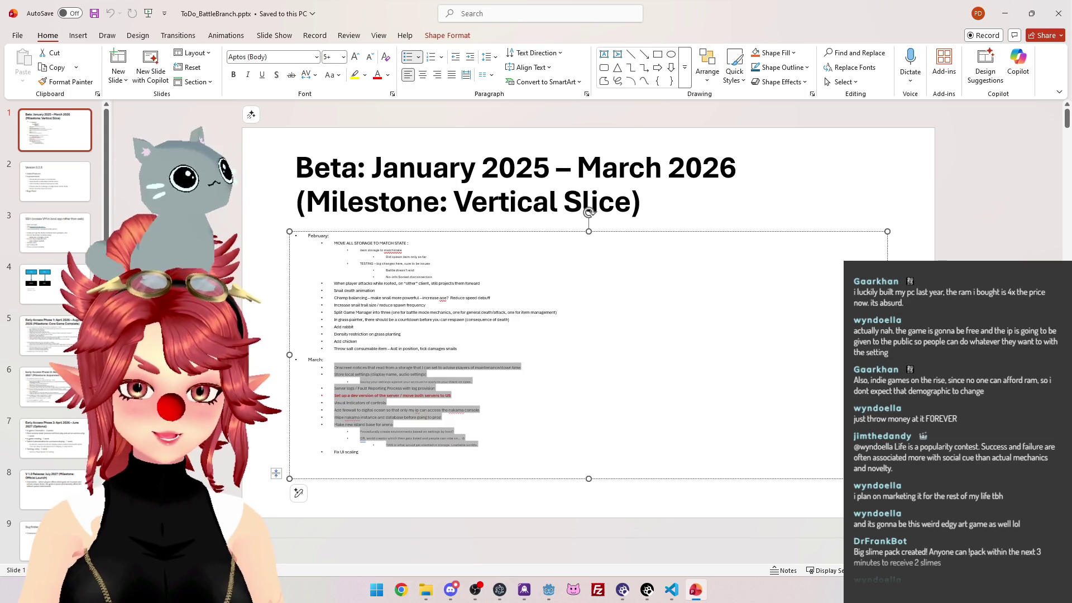
{"action": "left_click_drag", "start_coordinate": [334, 285], "coordinate": [459, 349]}
{"action": "left_click_drag", "start_coordinate": [334, 243], "coordinate": [409, 243]}
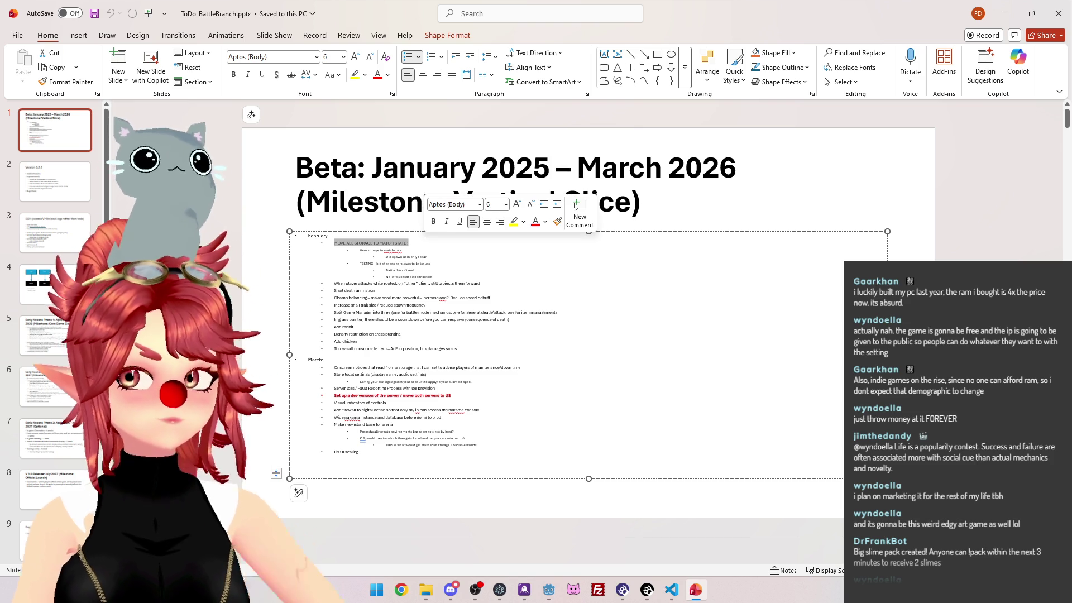
{"action": "scroll", "coordinate": [439, 347], "scroll_direction": "up", "scroll_amount": 2}
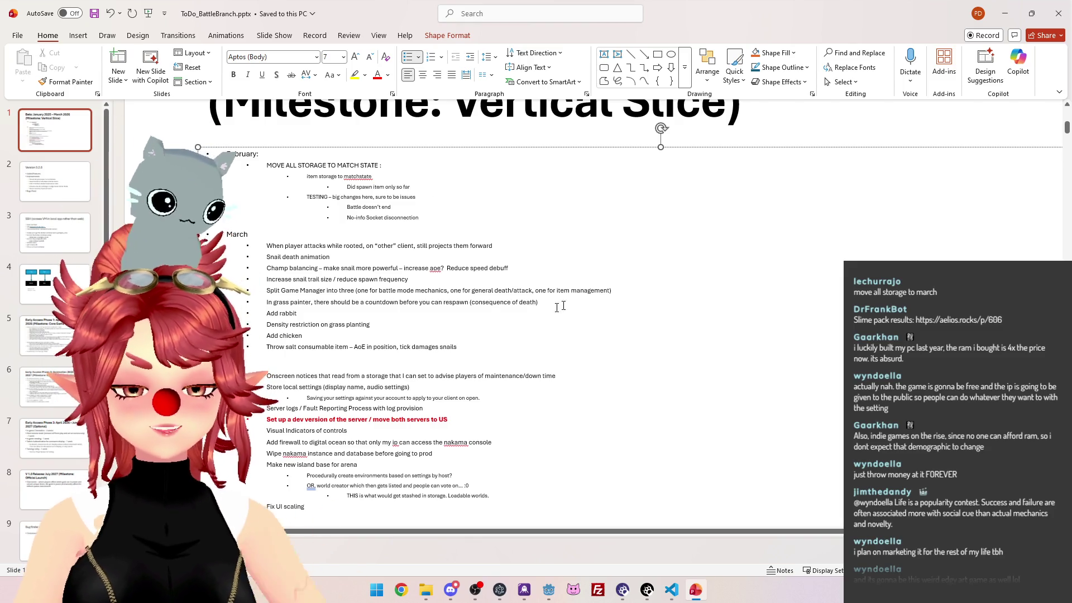
{"action": "mouse_move", "coordinate": [457, 347]}
{"action": "left_mouse_down"}
{"action": "mouse_move", "coordinate": [300, 313]}
{"action": "mouse_move", "coordinate": [266, 246]}
{"action": "left_mouse_up"}
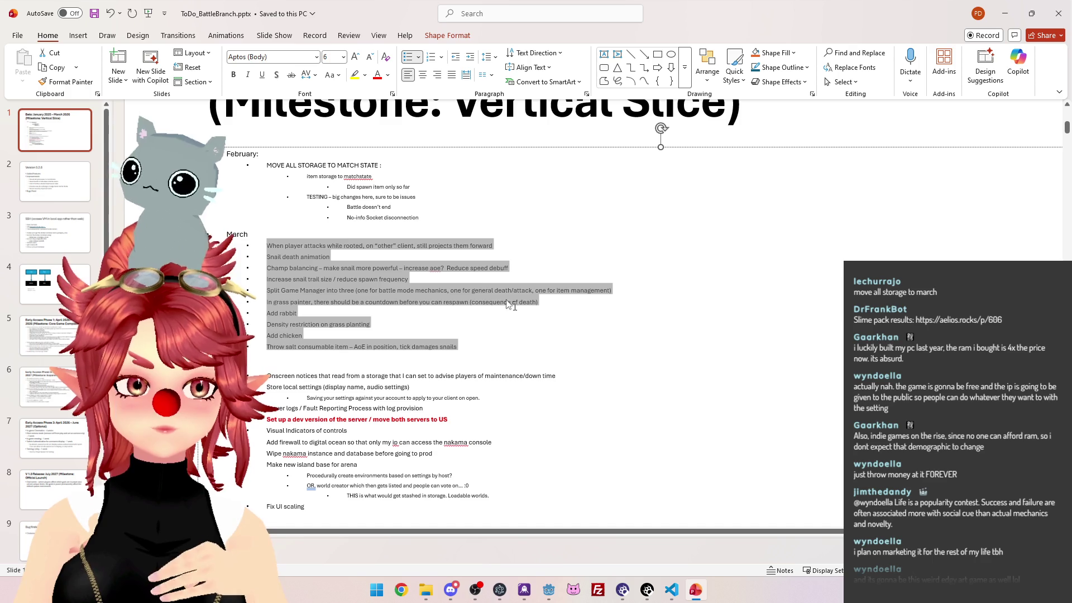
Select the February task lines, then the ten March task lines, ending in the grass painter task.
{"action": "key", "text": "Up"}
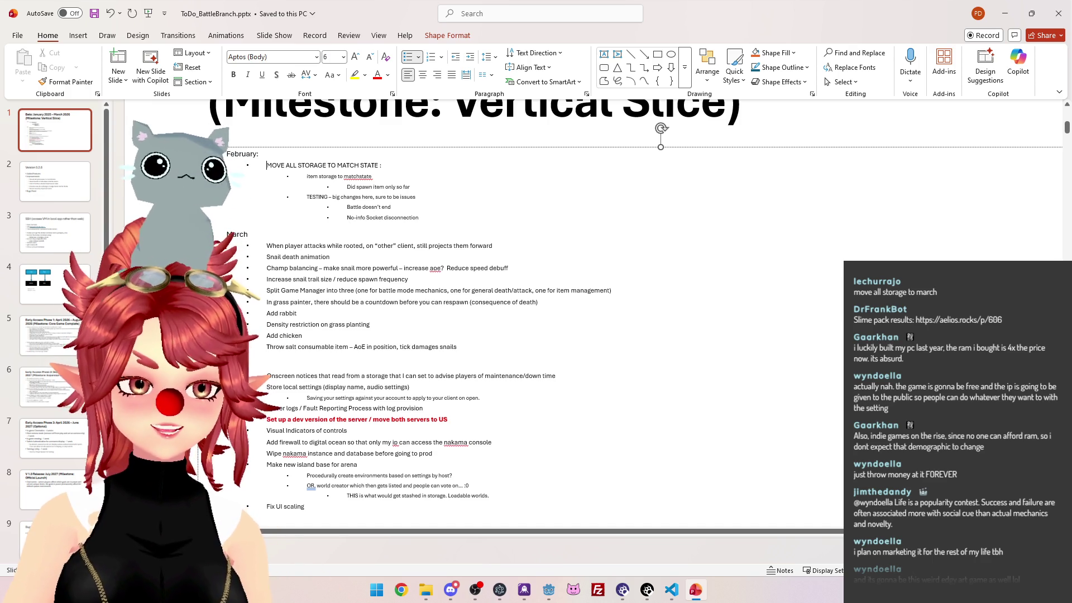
{"action": "key", "text": "shift+Down"}
{"action": "key", "text": "shift+Down"}
{"action": "key", "text": "shift+Down"}
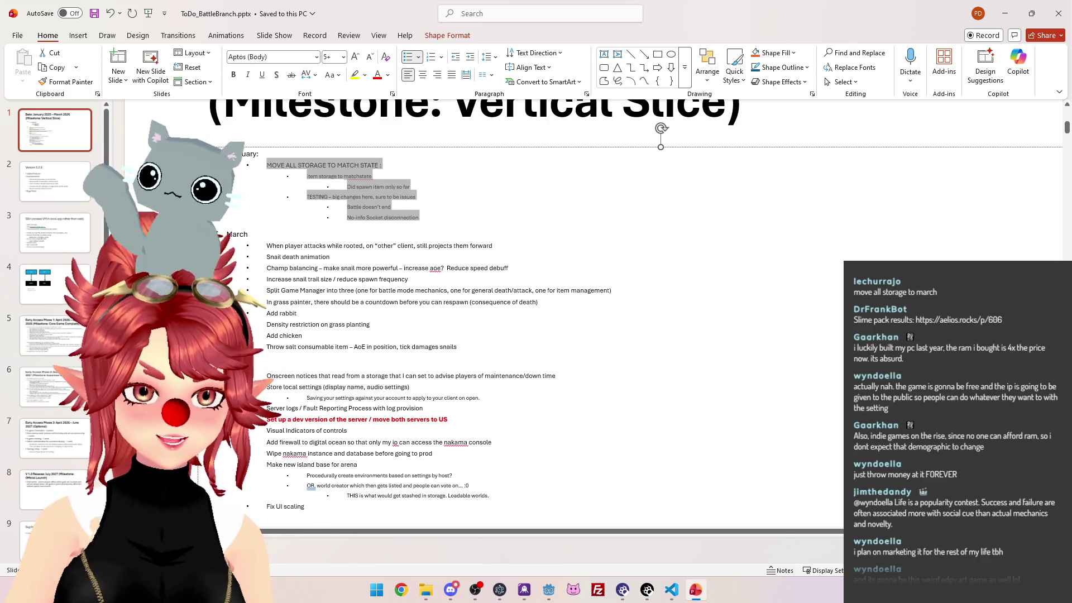
{"action": "key", "text": "Down"}
{"action": "key", "text": "Down"}
{"action": "key", "text": "shift+Down"}
{"action": "key", "text": "shift+Down"}
{"action": "key", "text": "shift+Down"}
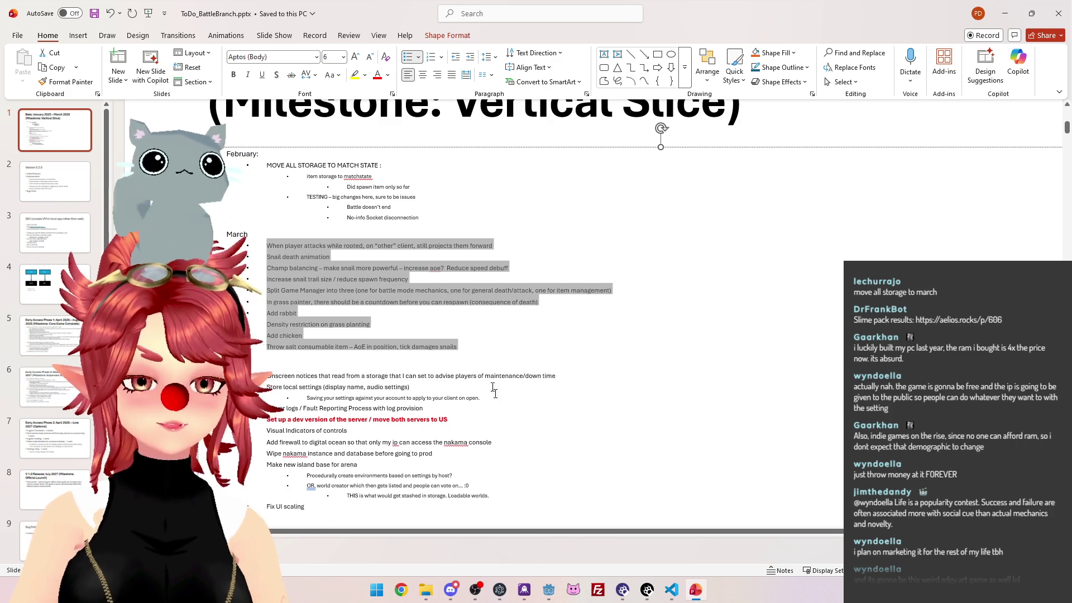
{"action": "left_click", "coordinate": [497, 302]}
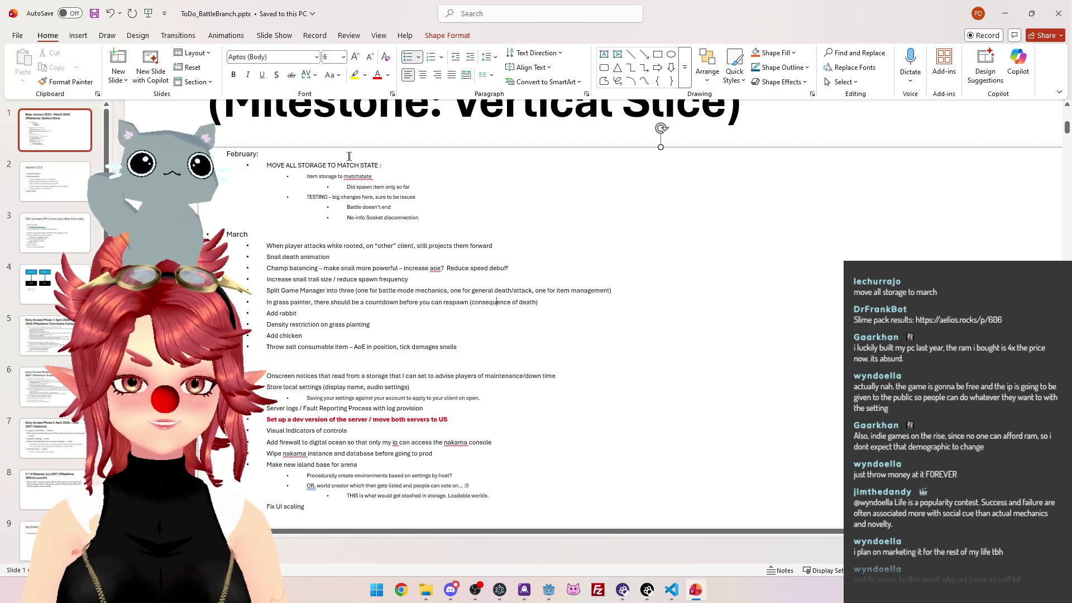
Zoom and scroll around the slide, then bring up the Godot project manager.
{"action": "scroll", "coordinate": [352, 157], "scroll_direction": "up", "scroll_amount": 5, "text": "ctrl"}
{"action": "left_click_drag", "start_coordinate": [537, 532], "coordinate": [411, 533]}
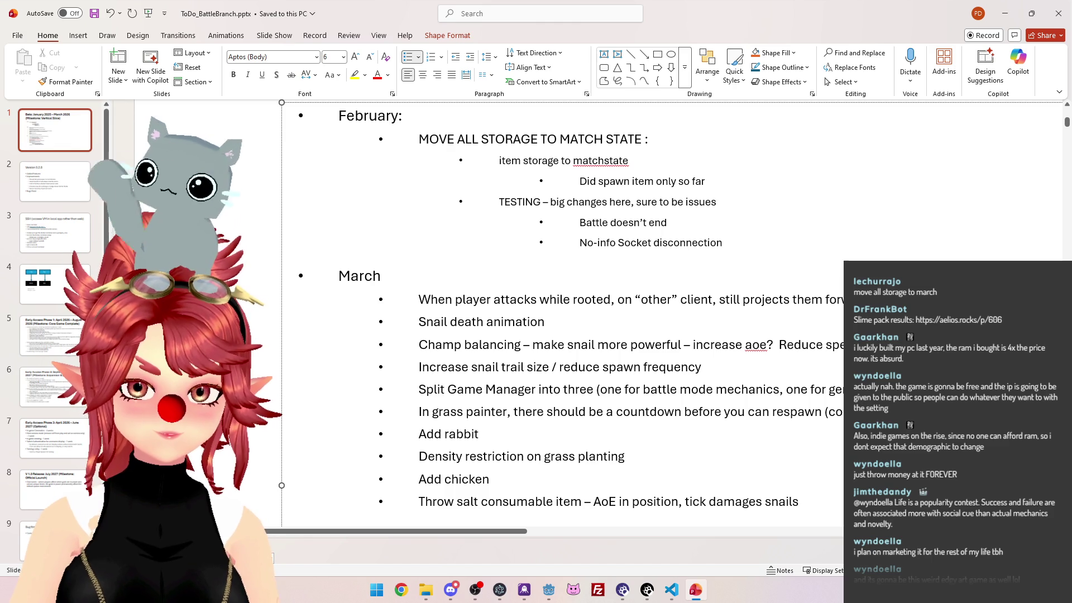
{"action": "scroll", "coordinate": [586, 317], "scroll_direction": "down", "scroll_amount": 4, "text": "ctrl"}
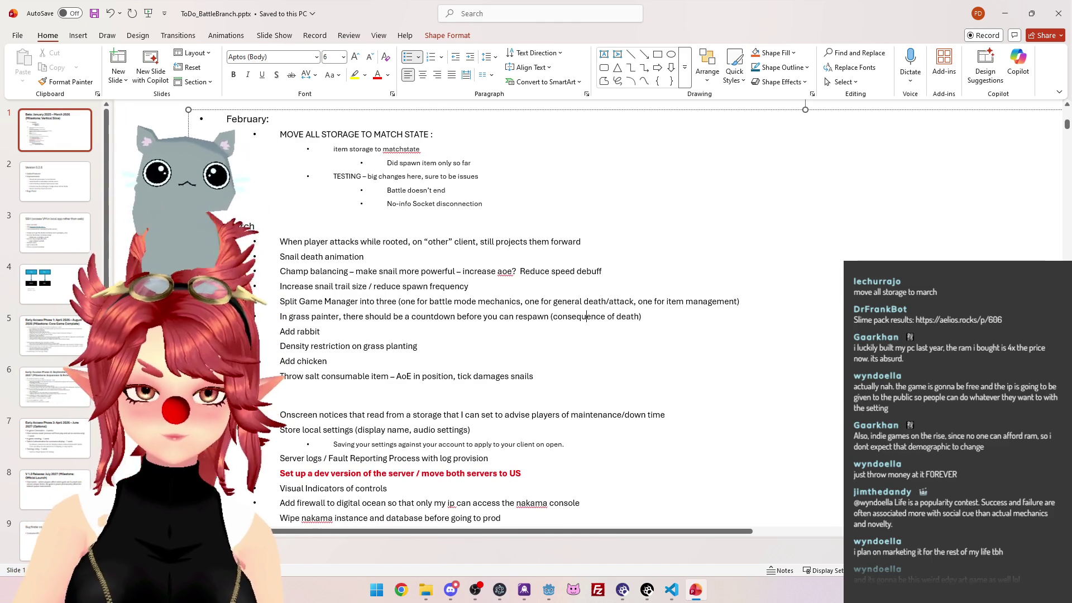
{"action": "scroll", "coordinate": [586, 317], "scroll_direction": "down", "scroll_amount": 3, "text": "ctrl"}
{"action": "scroll", "coordinate": [587, 316], "scroll_direction": "down", "scroll_amount": 2, "text": "ctrl"}
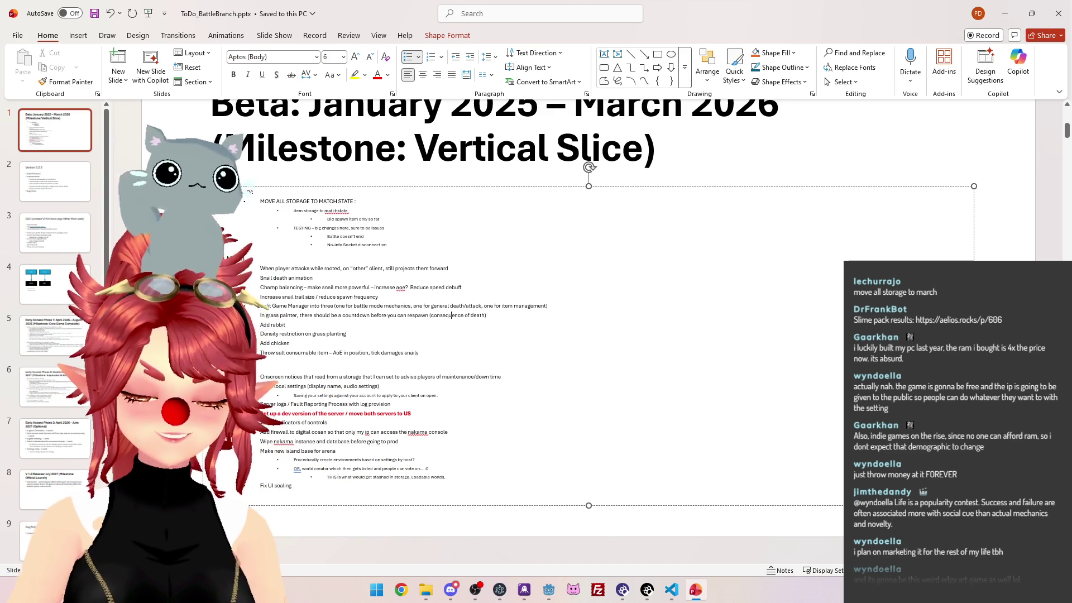
{"action": "scroll", "coordinate": [426, 328], "scroll_direction": "up", "scroll_amount": 1, "text": "ctrl"}
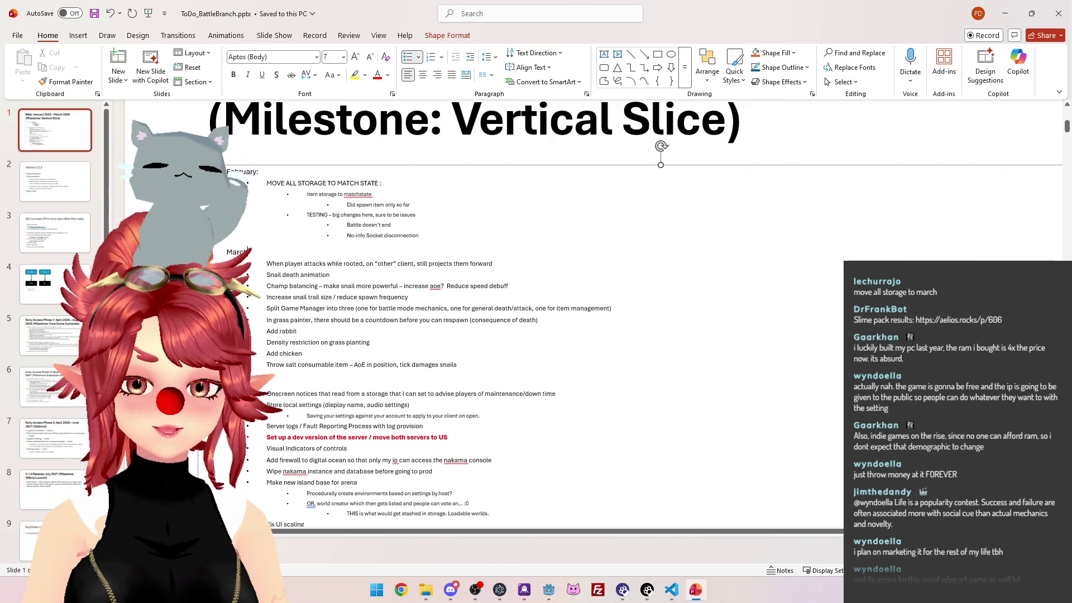
{"action": "left_click", "coordinate": [549, 590]}
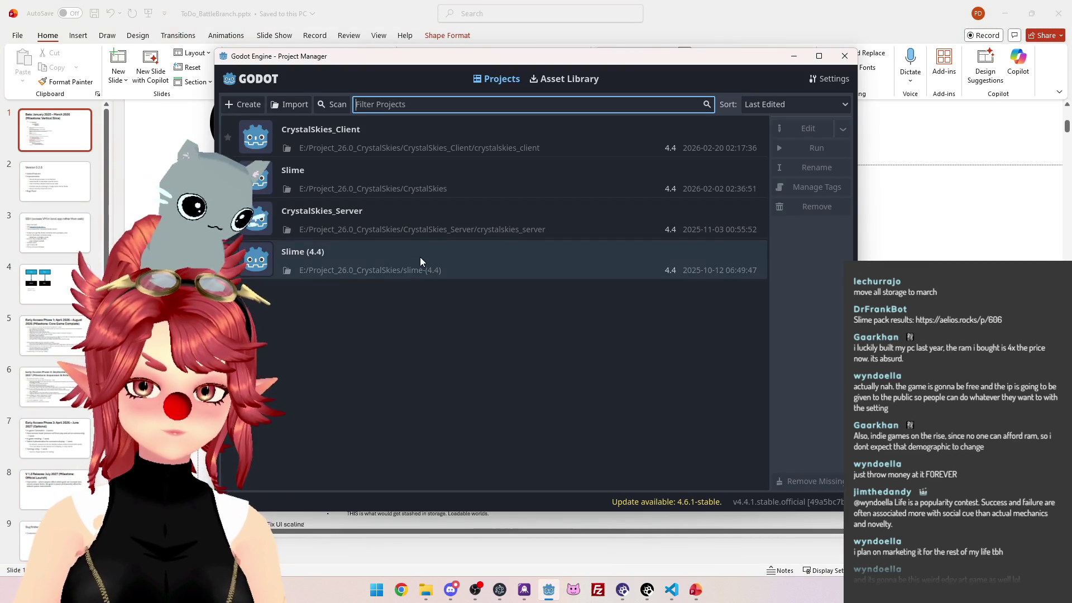
Select CrystalSkies_Client in the project manager and return to nk_lobbyhandler.ts in VS Code.
{"action": "left_click", "coordinate": [503, 141]}
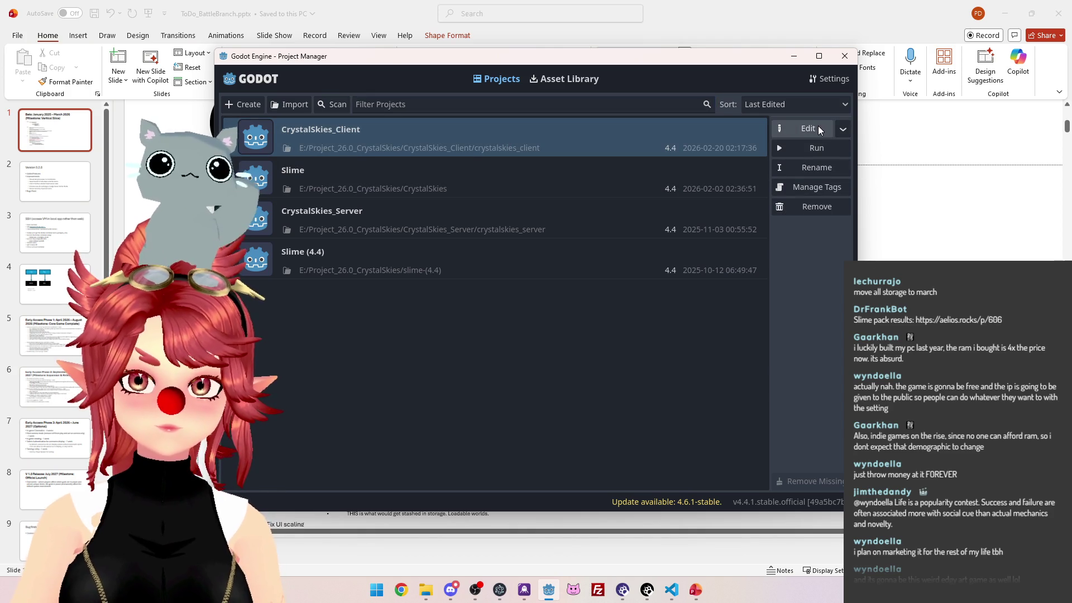
{"action": "left_click", "coordinate": [672, 589]}
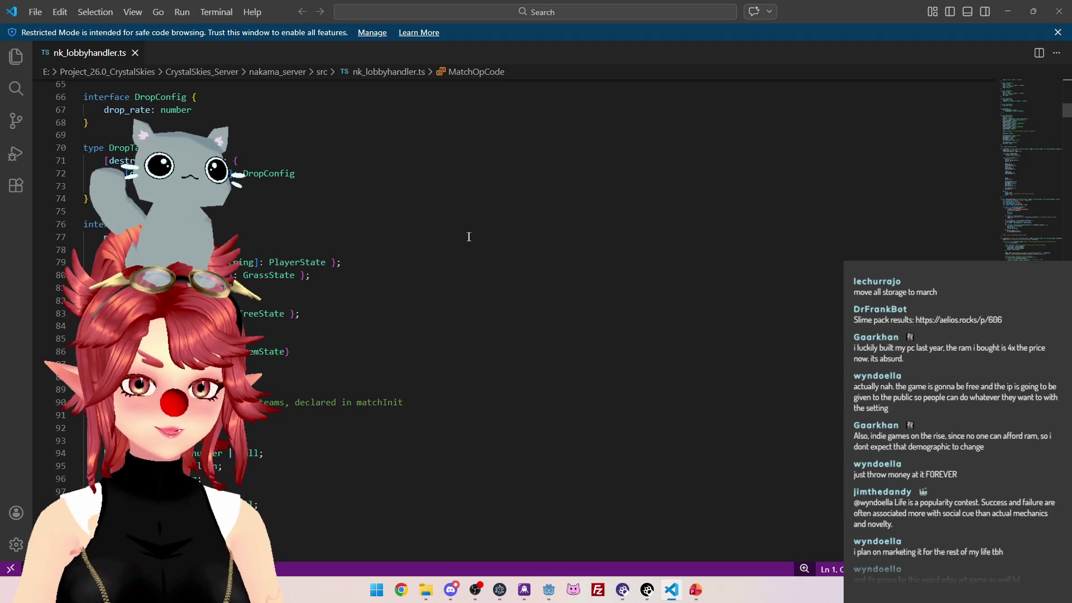
{"action": "scroll", "coordinate": [450, 268], "scroll_direction": "down", "scroll_amount": 5}
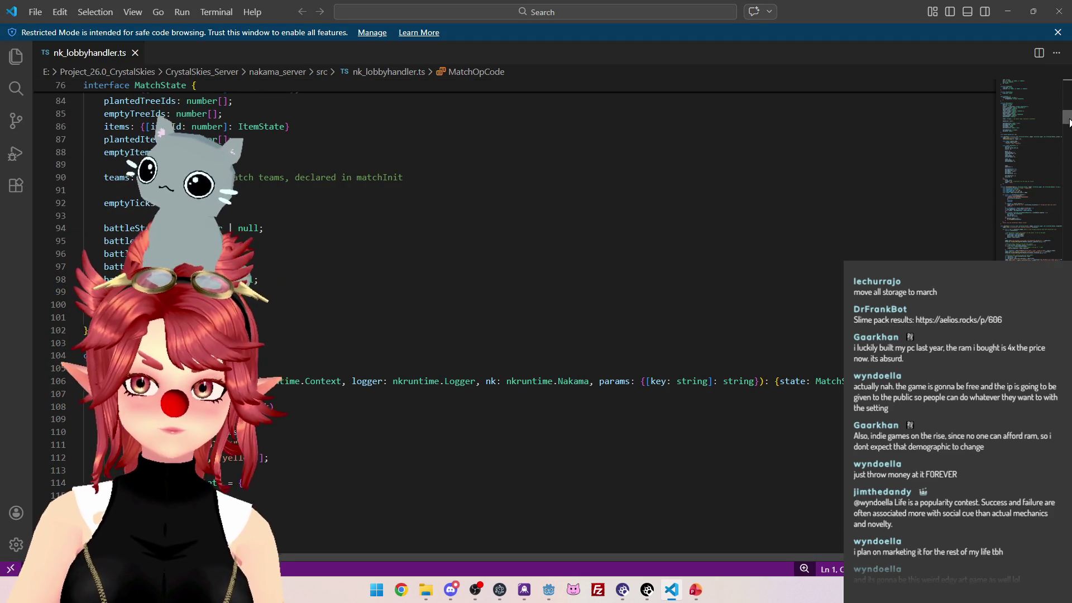
{"action": "scroll", "coordinate": [1068, 115], "scroll_direction": "up", "scroll_amount": 5}
{"action": "scroll", "coordinate": [1069, 116], "scroll_direction": "up", "scroll_amount": 8}
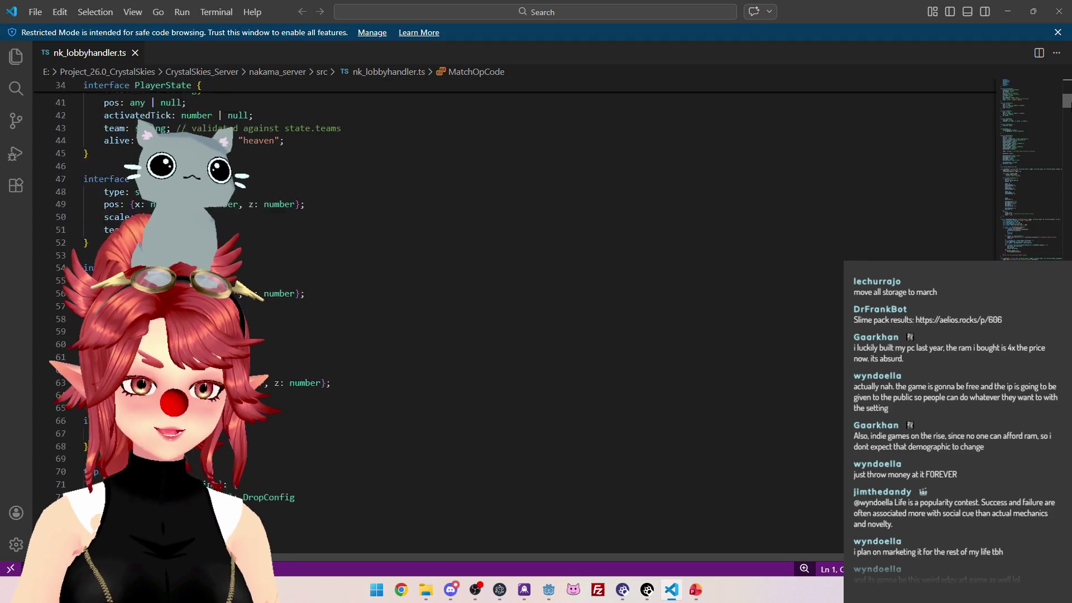
{"action": "scroll", "coordinate": [839, 158], "scroll_direction": "down", "scroll_amount": 2}
Highlight the ItemState interface on line 61 and the DropConfig interface name.
{"action": "left_click_drag", "start_coordinate": [336, 307], "coordinate": [84, 281]}
{"action": "left_click", "coordinate": [84, 332]}
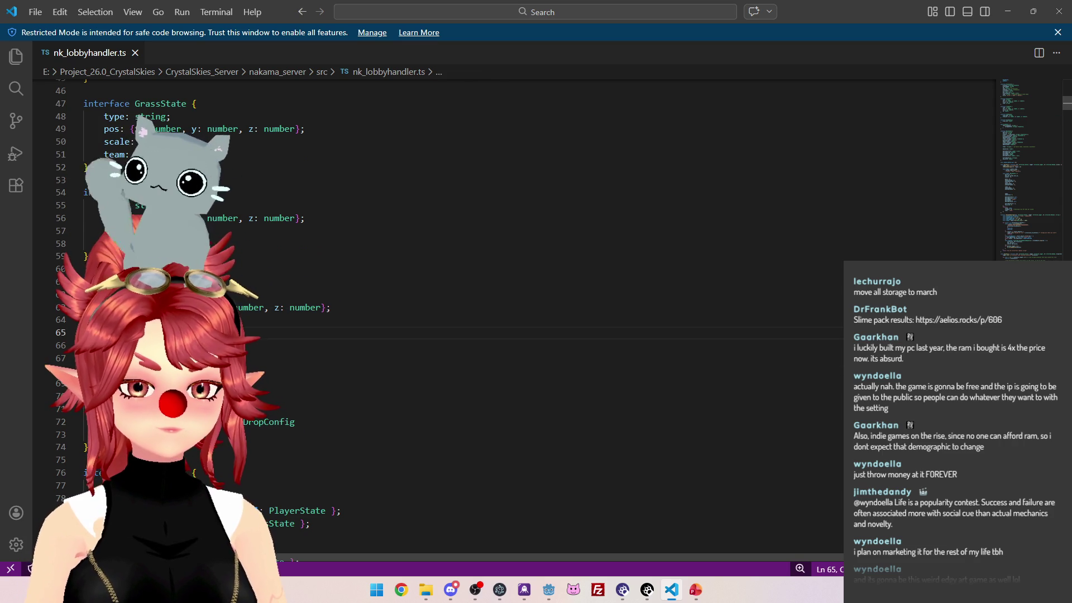
{"action": "left_click", "coordinate": [84, 281]}
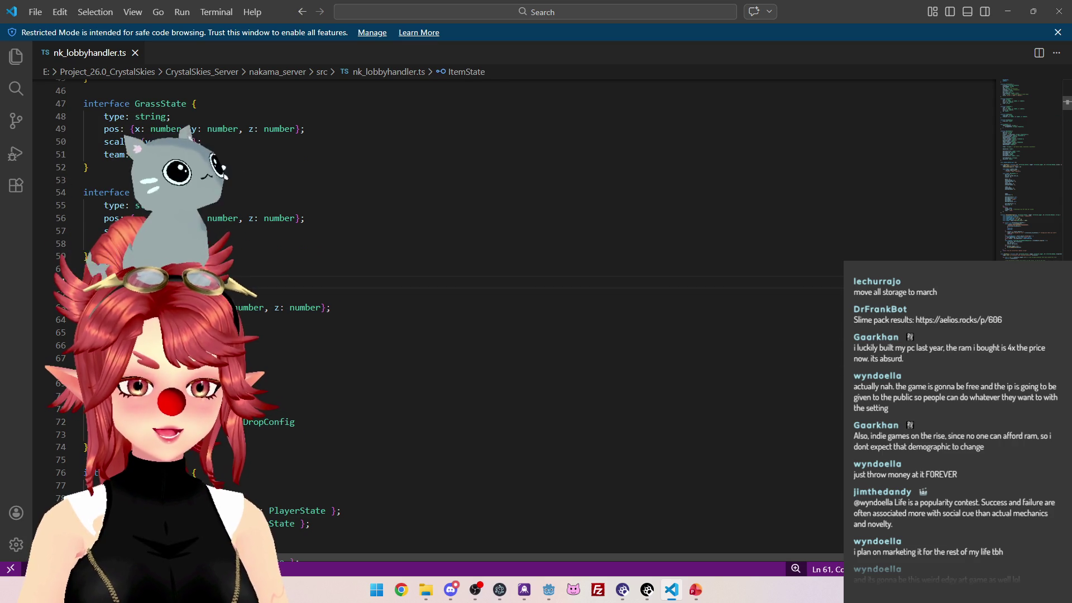
{"action": "double_click", "coordinate": [156, 282]}
{"action": "scroll", "coordinate": [502, 312], "scroll_direction": "down", "scroll_amount": 1}
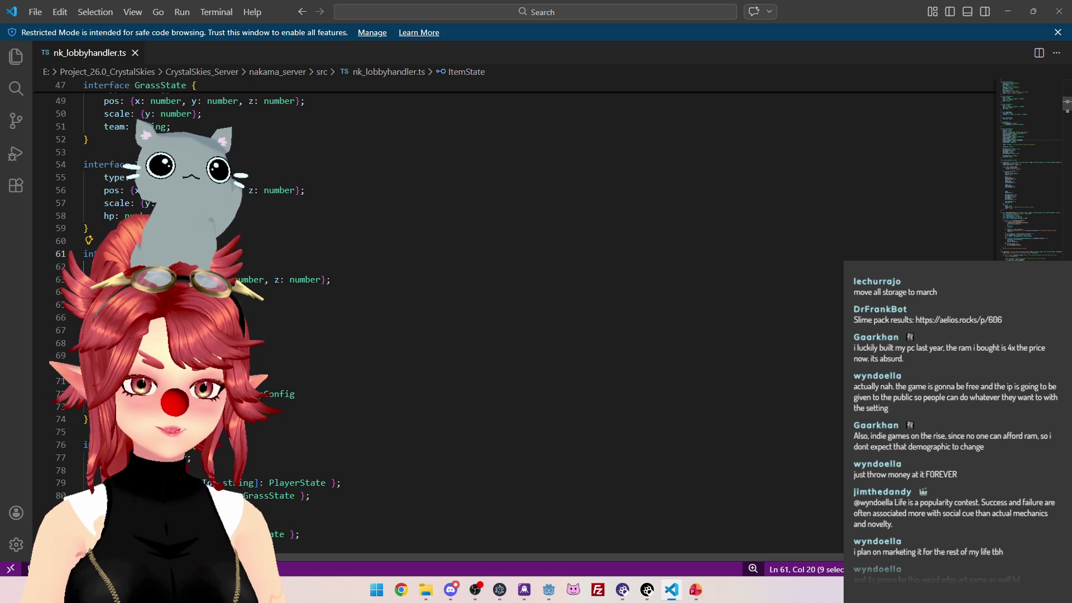
{"action": "double_click", "coordinate": [161, 317]}
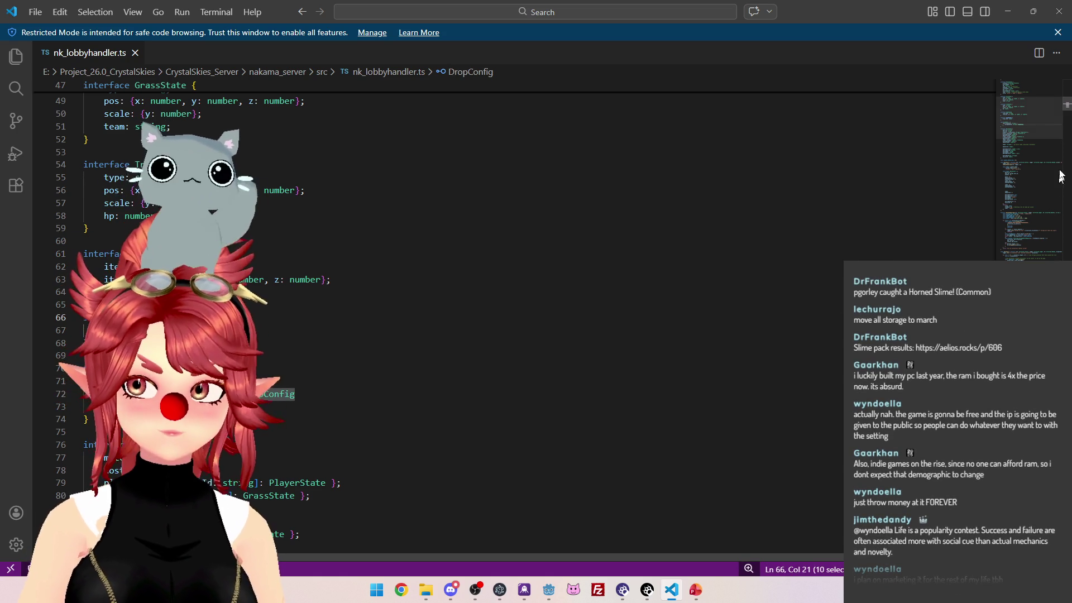
{"action": "left_click", "coordinate": [1068, 212]}
Scroll down nk_lobbyhandler.ts to the DamageGrass function definition.
{"action": "left_click_drag", "start_coordinate": [1068, 215], "coordinate": [1068, 260]}
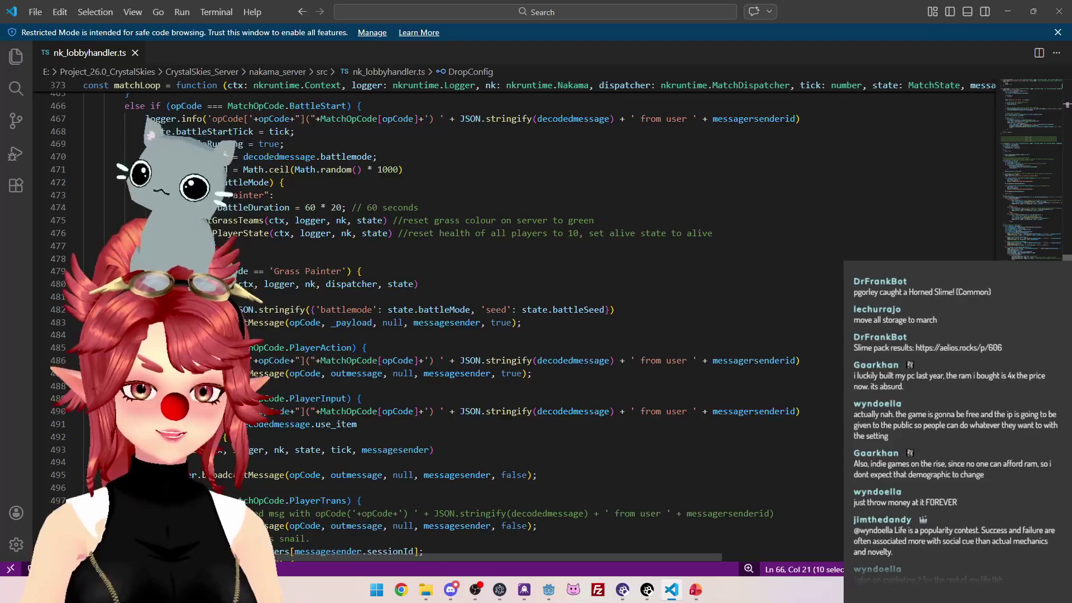
{"action": "scroll", "coordinate": [424, 327], "scroll_direction": "down", "scroll_amount": 6}
{"action": "scroll", "coordinate": [527, 321], "scroll_direction": "down", "scroll_amount": 5}
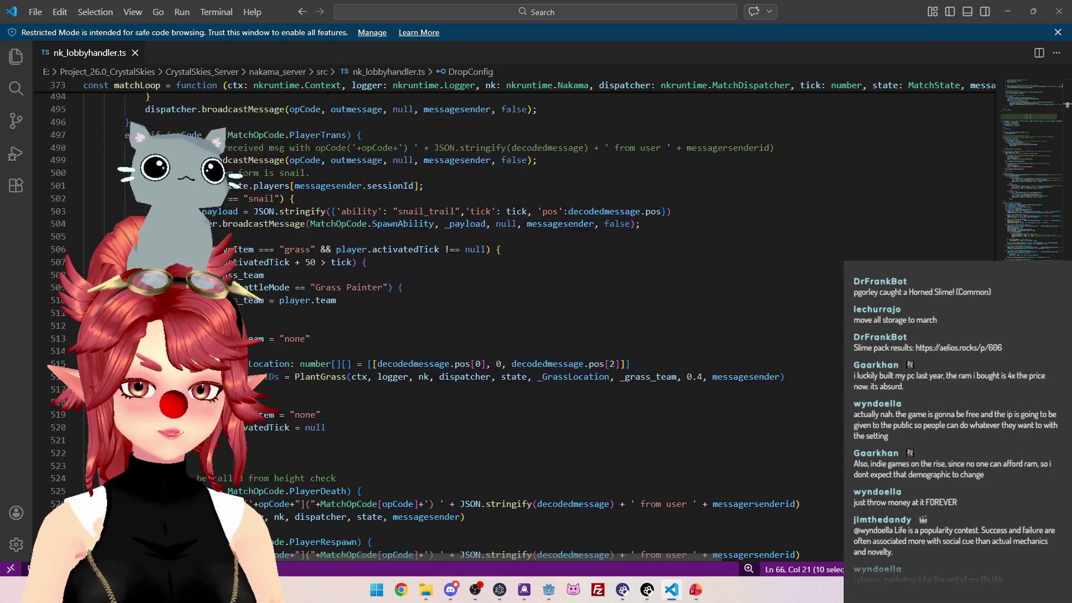
{"action": "scroll", "coordinate": [527, 321], "scroll_direction": "down", "scroll_amount": 3}
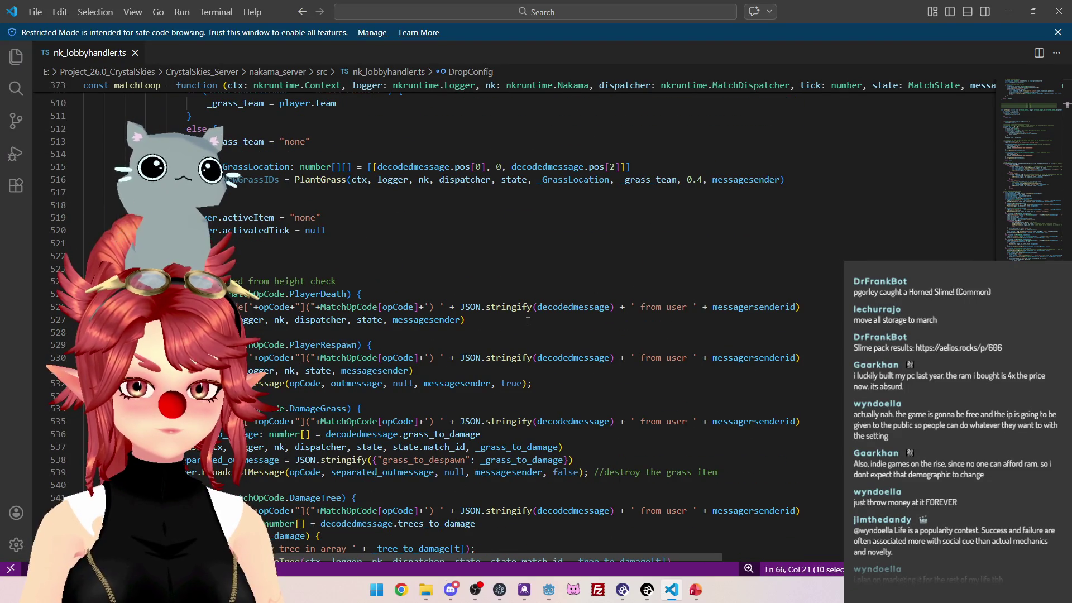
{"action": "scroll", "coordinate": [528, 321], "scroll_direction": "down", "scroll_amount": 3}
{"action": "left_click", "coordinate": [213, 334], "text": "ctrl"}
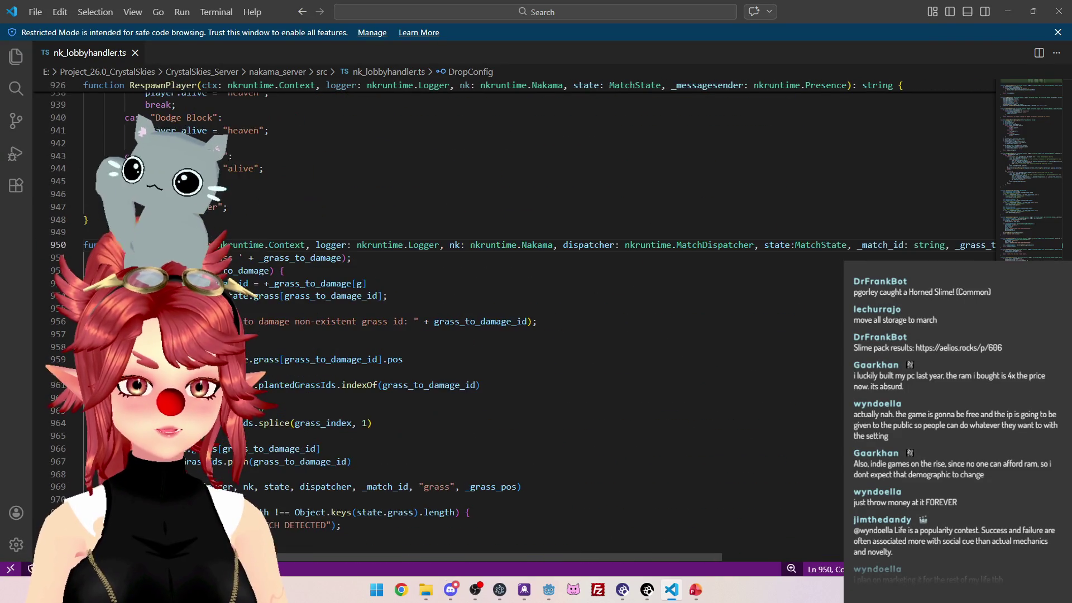
Move into the SpawnItem function and read through its code.
{"action": "mouse_move", "coordinate": [234, 402]}
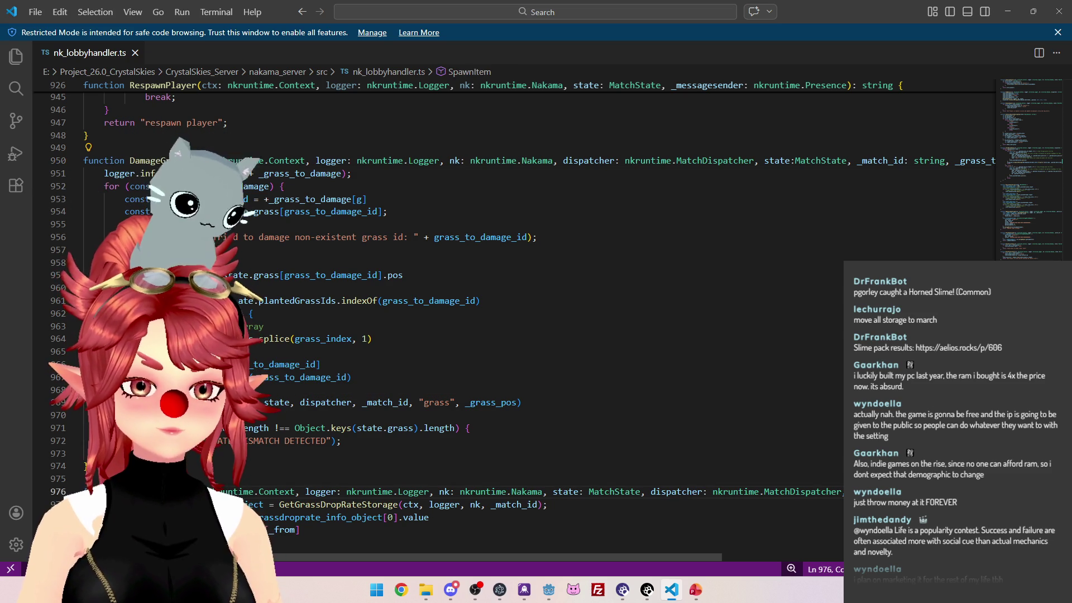
{"action": "left_click", "coordinate": [234, 492]}
{"action": "scroll", "coordinate": [235, 491], "scroll_direction": "down", "scroll_amount": 3}
{"action": "scroll", "coordinate": [503, 313], "scroll_direction": "down", "scroll_amount": 6}
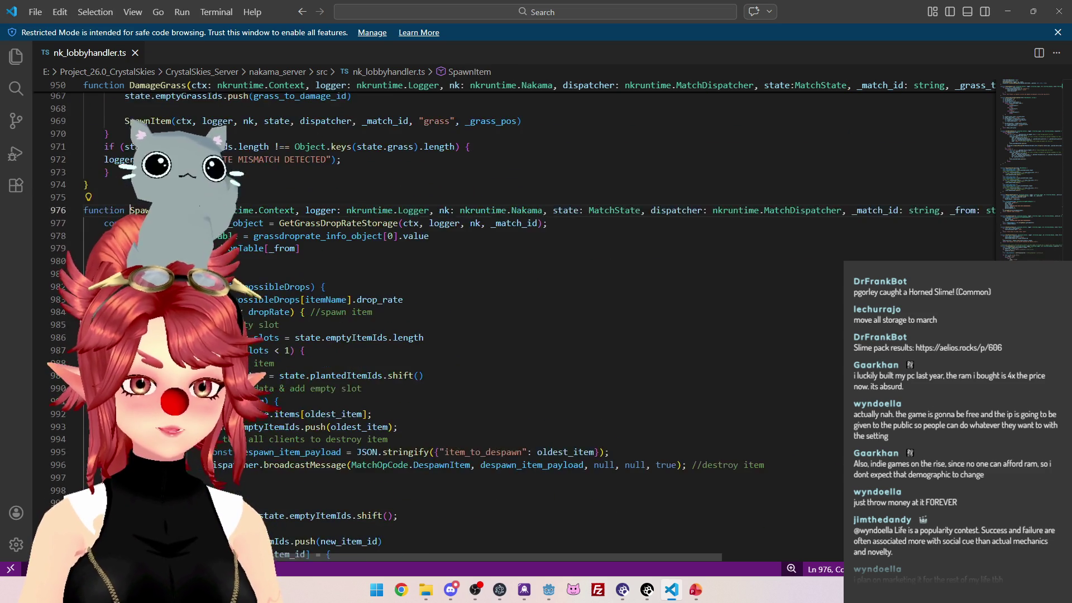
{"action": "scroll", "coordinate": [503, 312], "scroll_direction": "down", "scroll_amount": 1}
{"action": "mouse_move", "coordinate": [190, 225]}
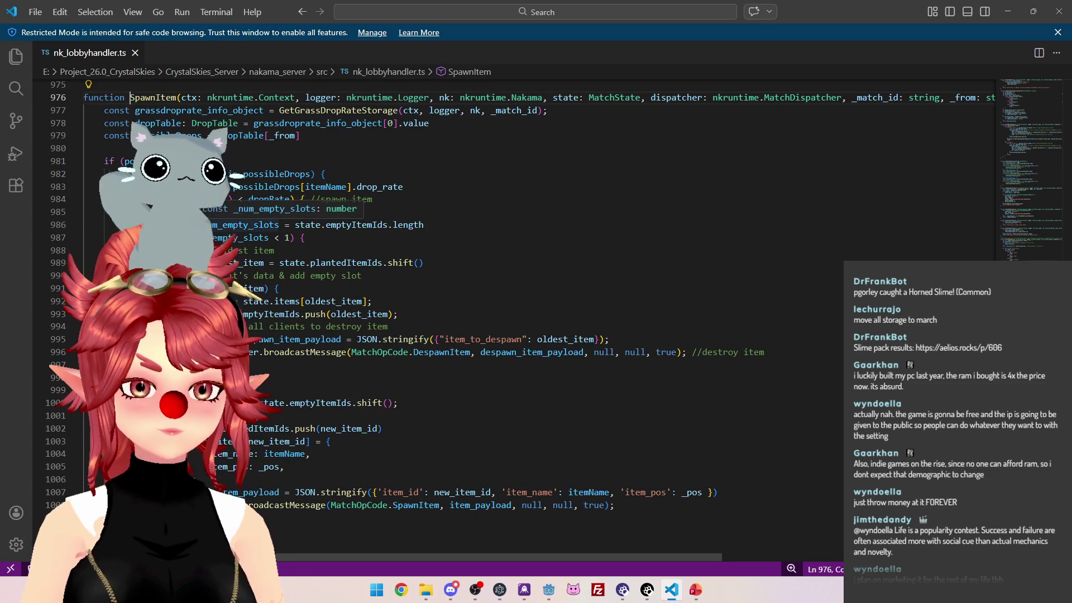
{"action": "scroll", "coordinate": [503, 313], "scroll_direction": "down", "scroll_amount": 1}
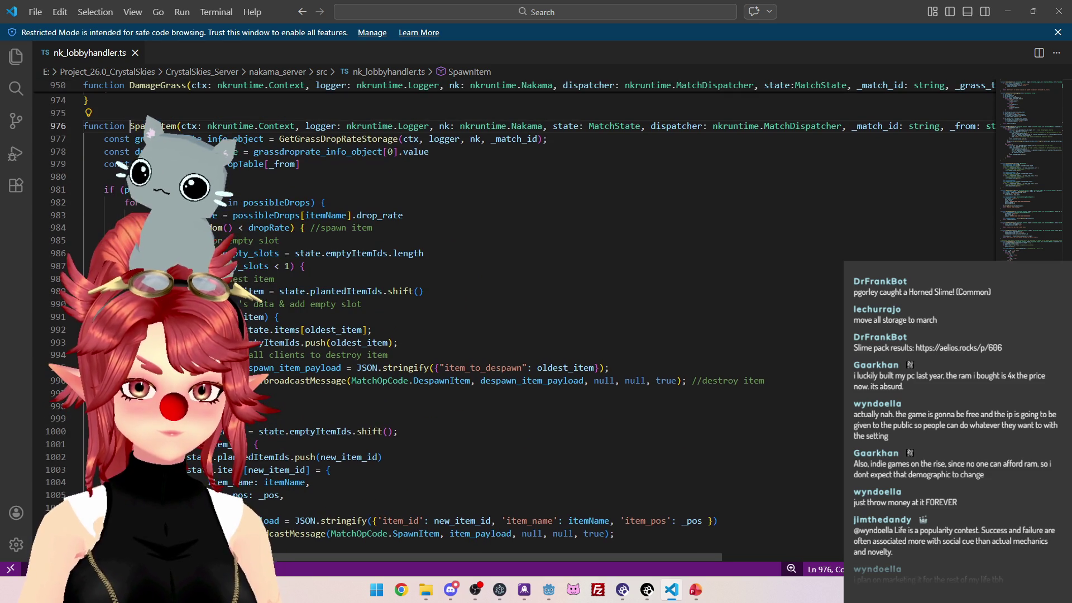
{"action": "scroll", "coordinate": [503, 313], "scroll_direction": "down", "scroll_amount": 2}
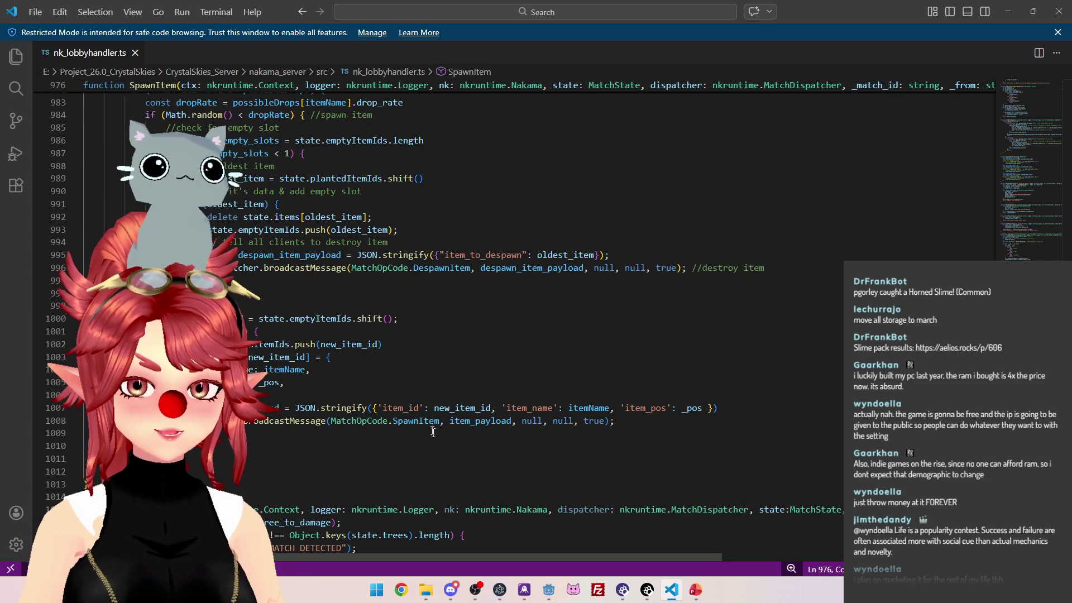
{"action": "scroll", "coordinate": [830, 224], "scroll_direction": "up", "scroll_amount": 5}
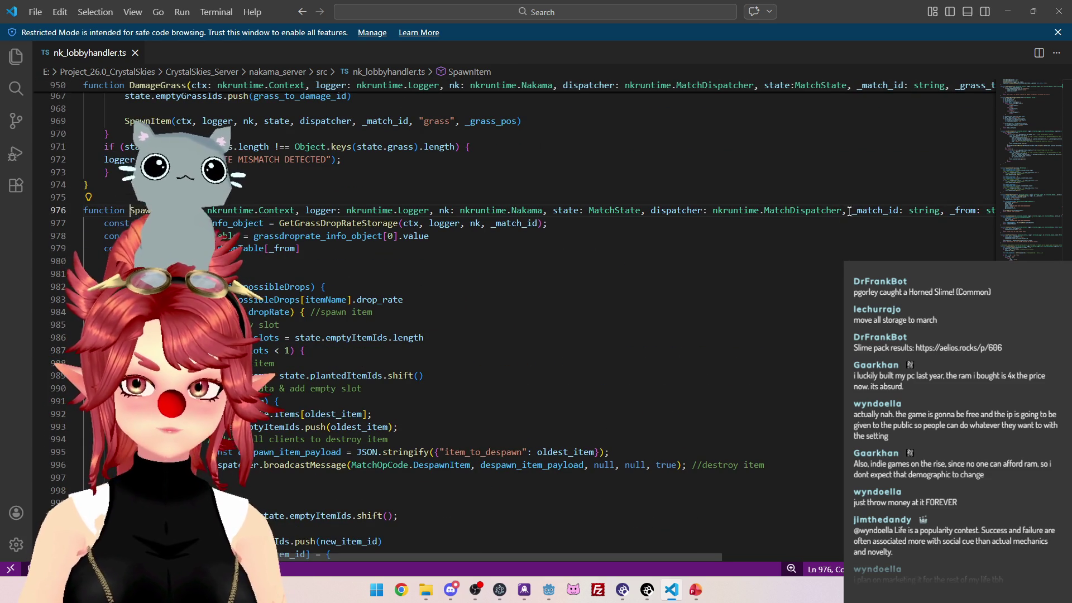
Highlight and review every use of _match_id, then bring the Godot project manager forward.
{"action": "double_click", "coordinate": [854, 210]}
{"action": "scroll", "coordinate": [646, 442], "scroll_direction": "down", "scroll_amount": 2}
{"action": "scroll", "coordinate": [646, 442], "scroll_direction": "down", "scroll_amount": 1}
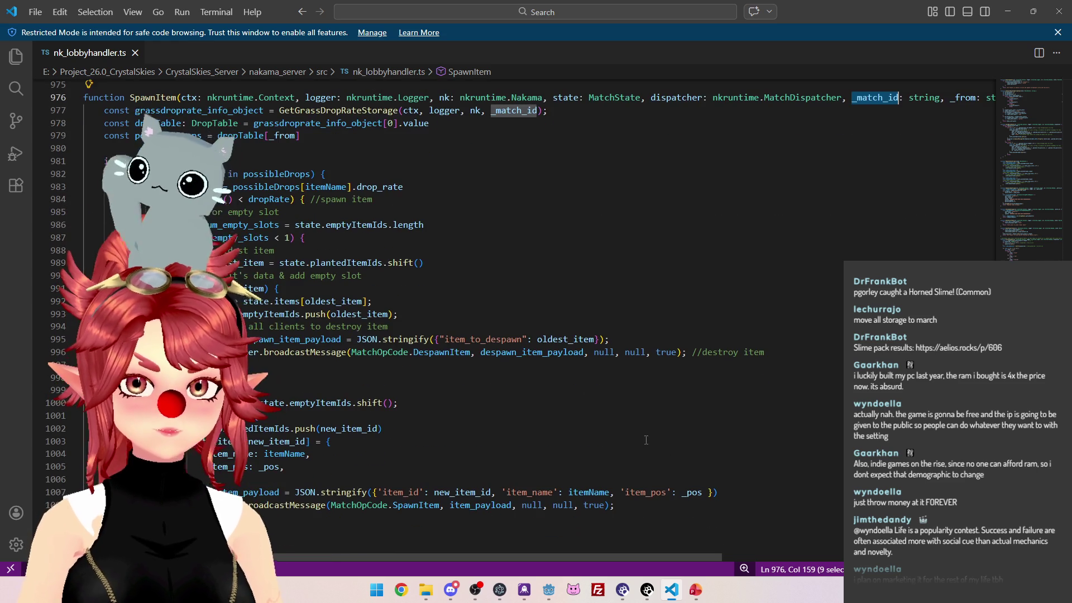
{"action": "scroll", "coordinate": [646, 440], "scroll_direction": "down", "scroll_amount": 2}
{"action": "scroll", "coordinate": [646, 437], "scroll_direction": "up", "scroll_amount": 2}
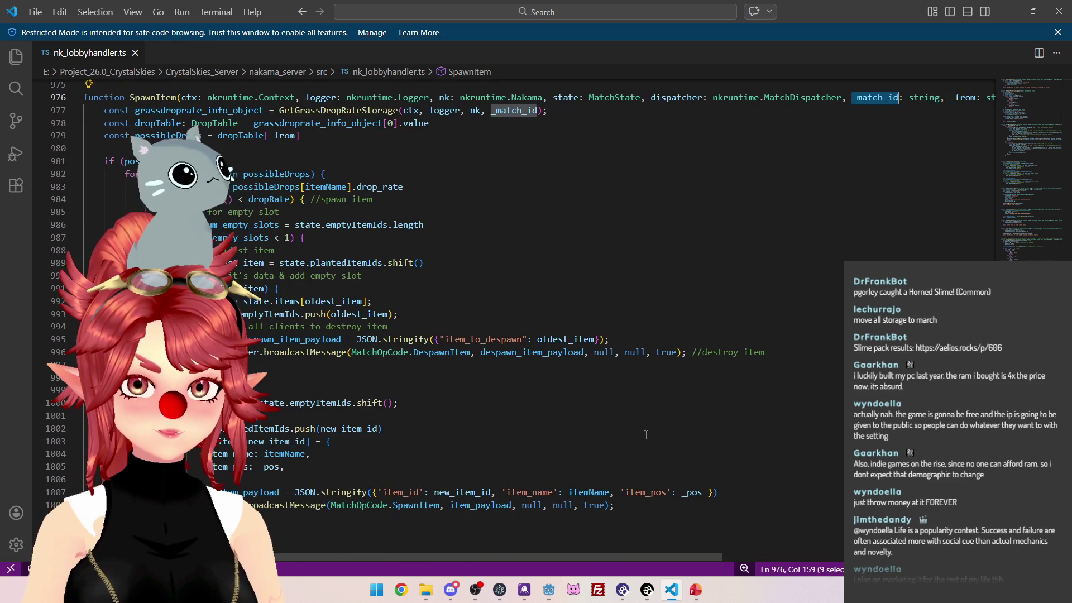
{"action": "scroll", "coordinate": [372, 209], "scroll_direction": "up", "scroll_amount": 2}
{"action": "mouse_move", "coordinate": [336, 167]}
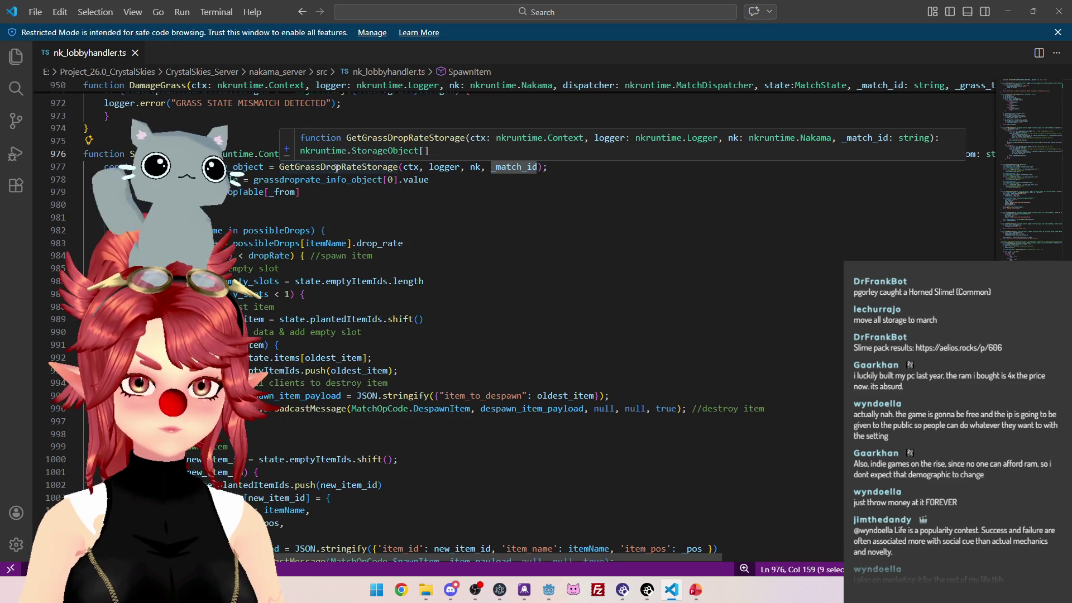
{"action": "scroll", "coordinate": [462, 298], "scroll_direction": "down", "scroll_amount": 3}
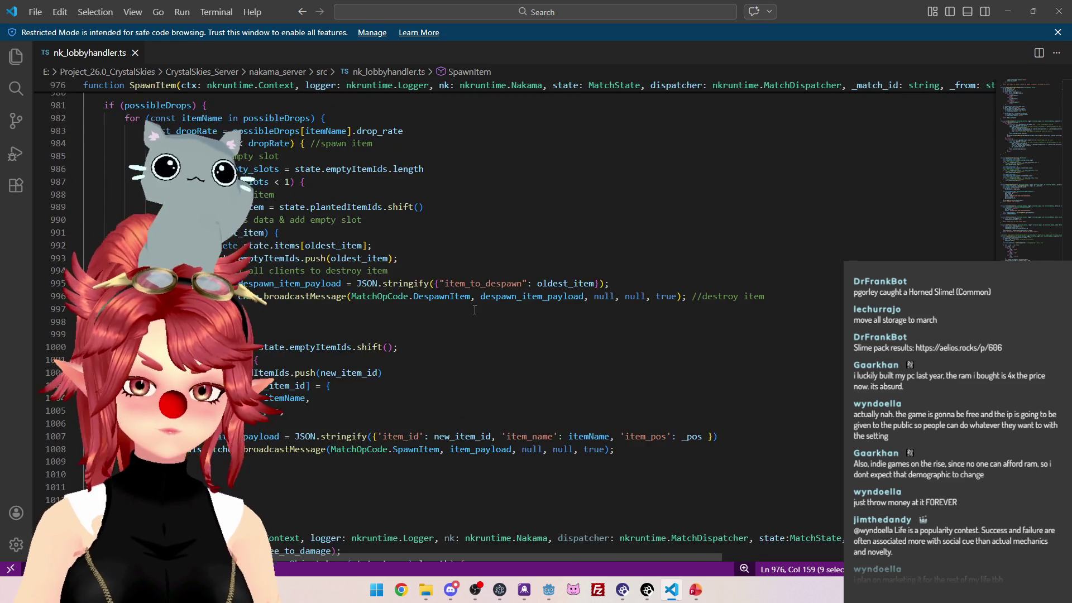
{"action": "scroll", "coordinate": [475, 310], "scroll_direction": "up", "scroll_amount": 5}
{"action": "mouse_move", "coordinate": [697, 555]}
{"action": "left_mouse_down"}
{"action": "mouse_move", "coordinate": [802, 561]}
{"action": "mouse_move", "coordinate": [618, 523]}
{"action": "left_mouse_up"}
{"action": "scroll", "coordinate": [616, 520], "scroll_direction": "down", "scroll_amount": 3}
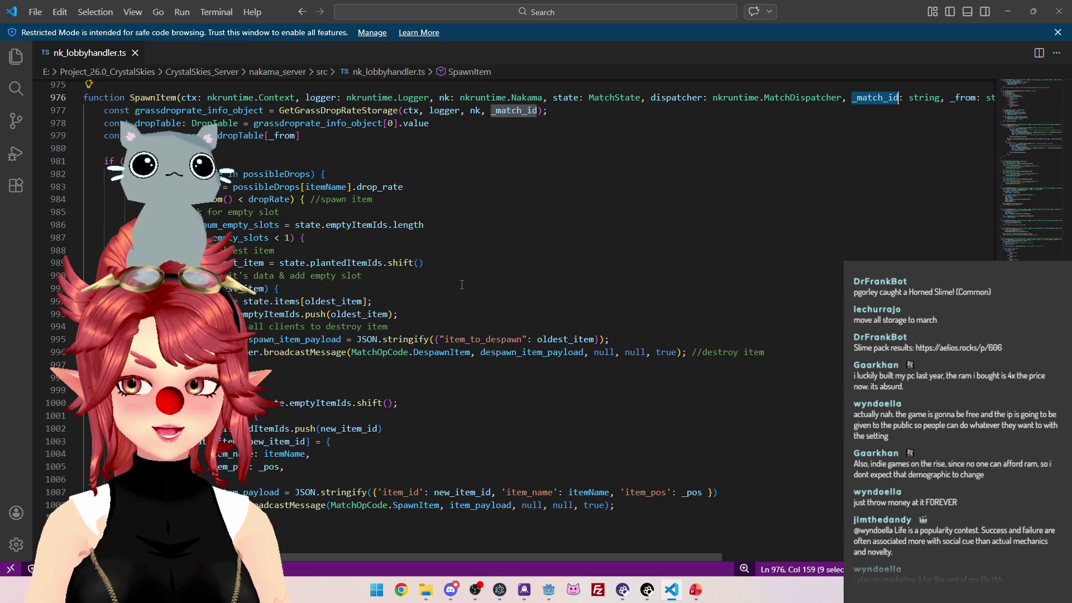
{"action": "scroll", "coordinate": [462, 285], "scroll_direction": "down", "scroll_amount": 1}
{"action": "scroll", "coordinate": [261, 228], "scroll_direction": "up", "scroll_amount": 1}
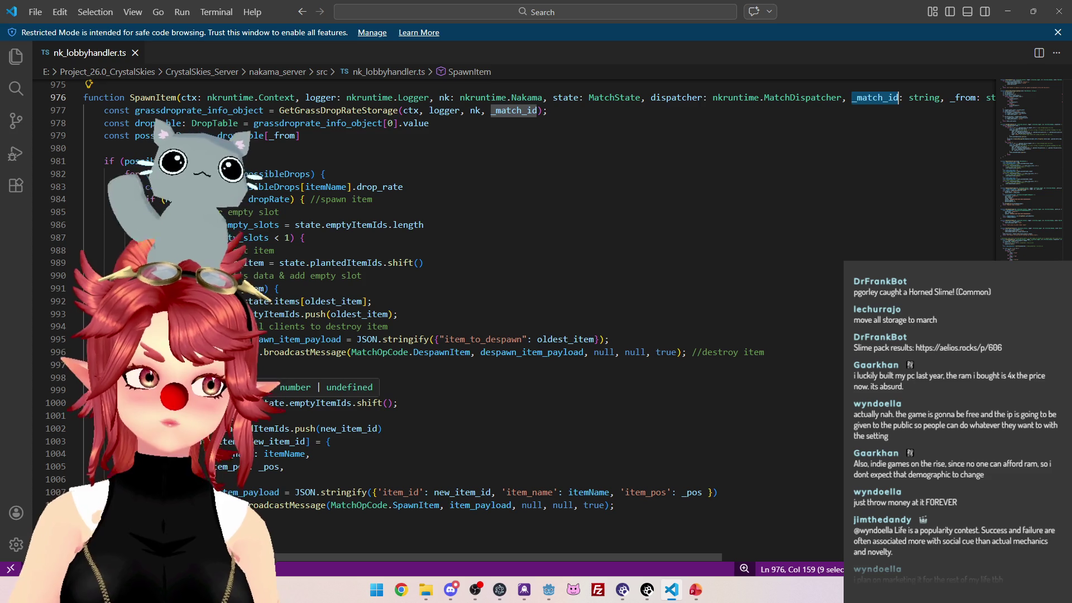
{"action": "left_click", "coordinate": [425, 225]}
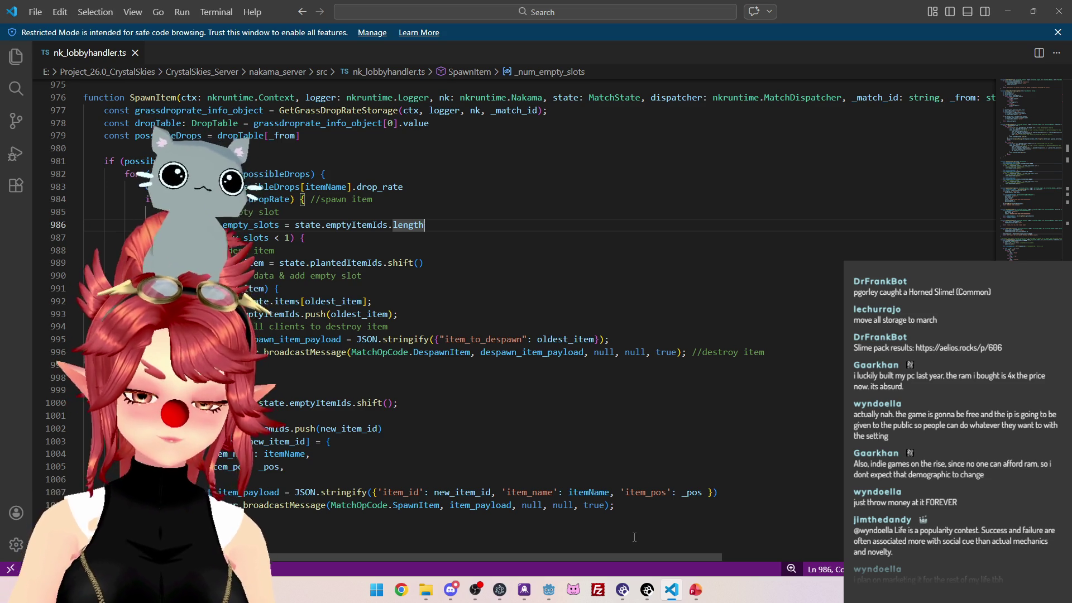
{"action": "left_click", "coordinate": [548, 591]}
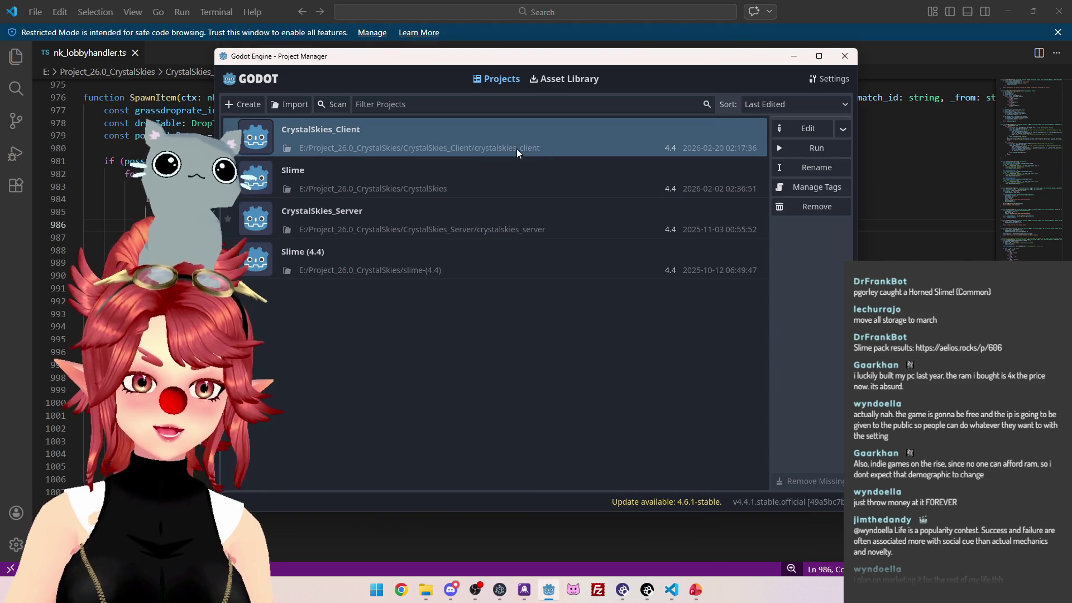
Open CrystalSkies_Client for editing, launch a centred Command Prompt, and start typing an ssh login.
{"action": "left_click", "coordinate": [825, 127]}
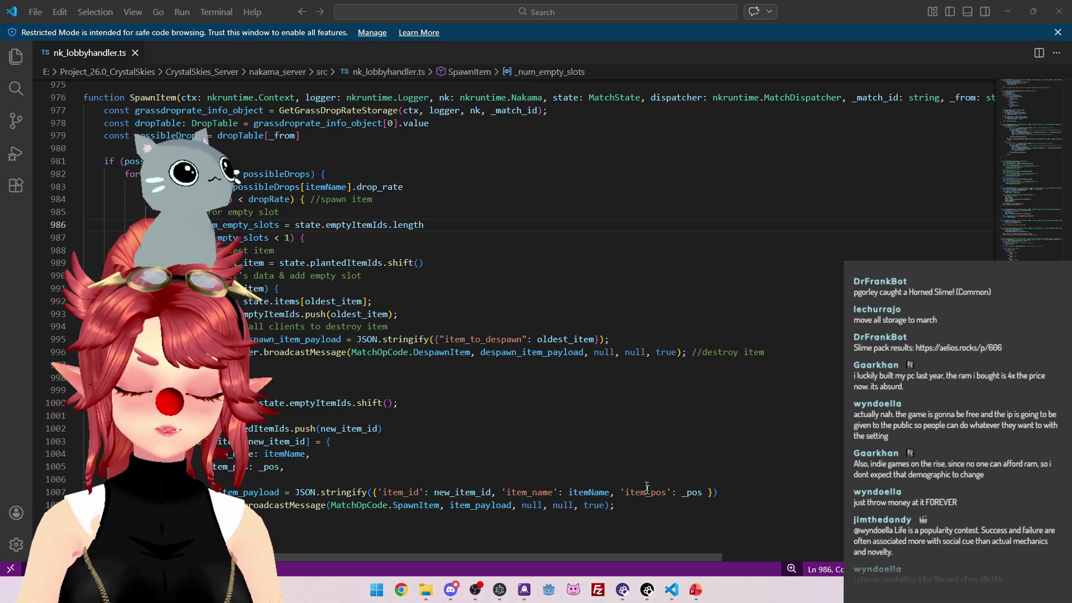
{"action": "left_click", "coordinate": [380, 590]}
{"action": "type", "text": "cmd"}
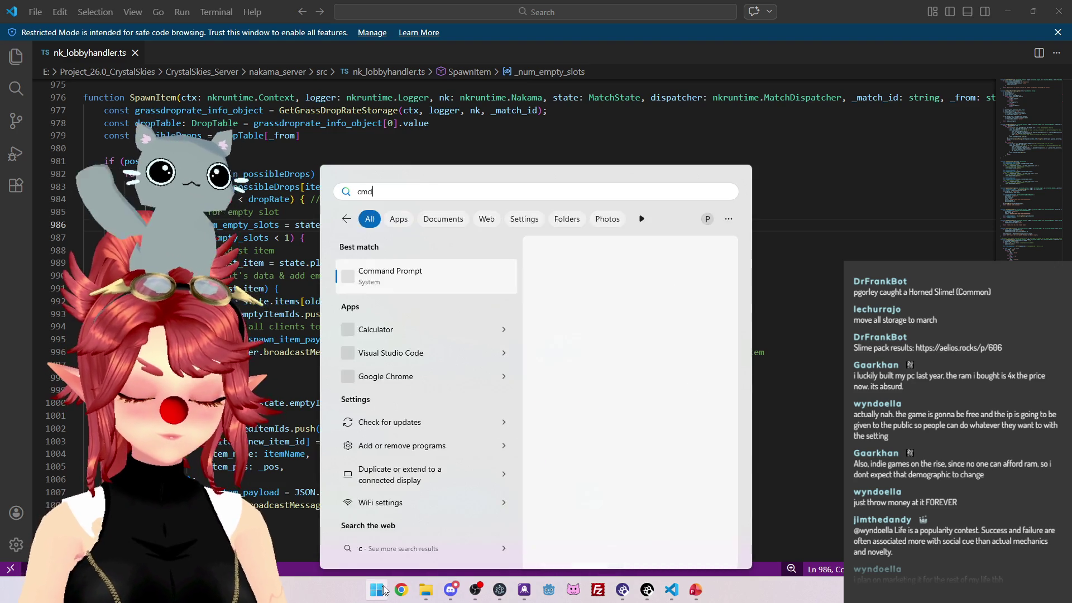
{"action": "left_click", "coordinate": [435, 283]}
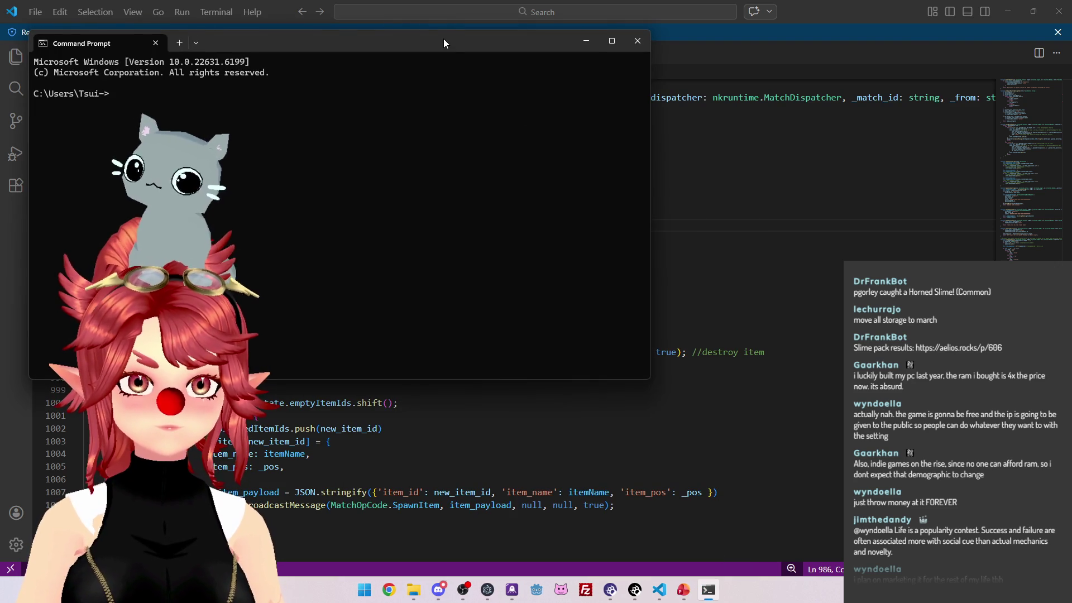
{"action": "mouse_move", "coordinate": [443, 39]}
{"action": "left_mouse_down"}
{"action": "mouse_move", "coordinate": [719, 145]}
{"action": "mouse_move", "coordinate": [719, 120]}
{"action": "left_mouse_up"}
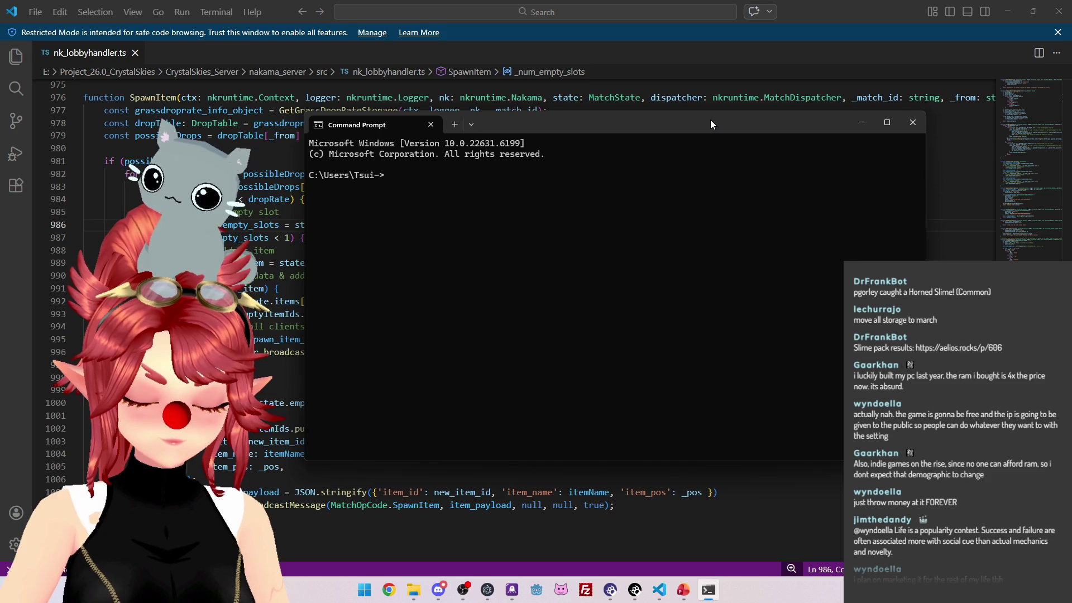
{"action": "type", "text": "ssh phwee@170.64."}
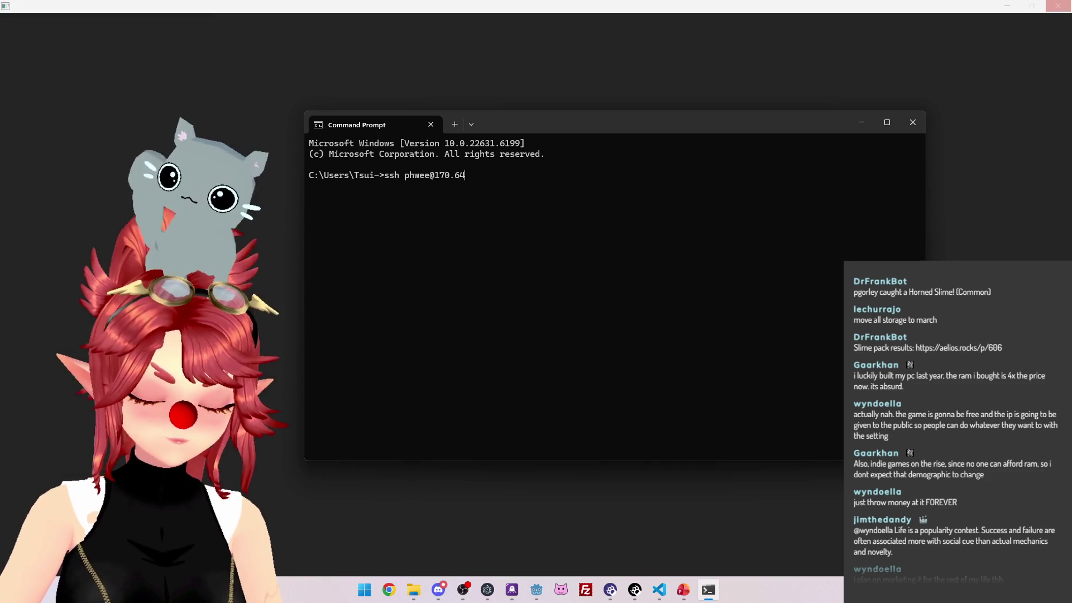
{"action": "type", "text": "182.1"}
Log into the Ubuntu server over SSH with the account password.
{"action": "key", "text": "Return"}
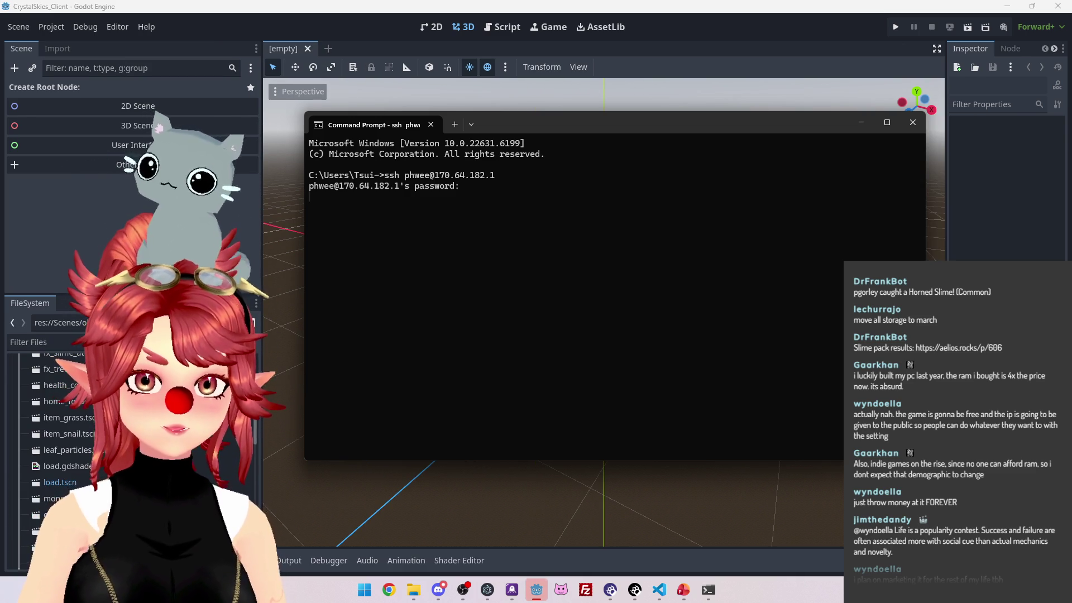
{"action": "key", "text": "Return"}
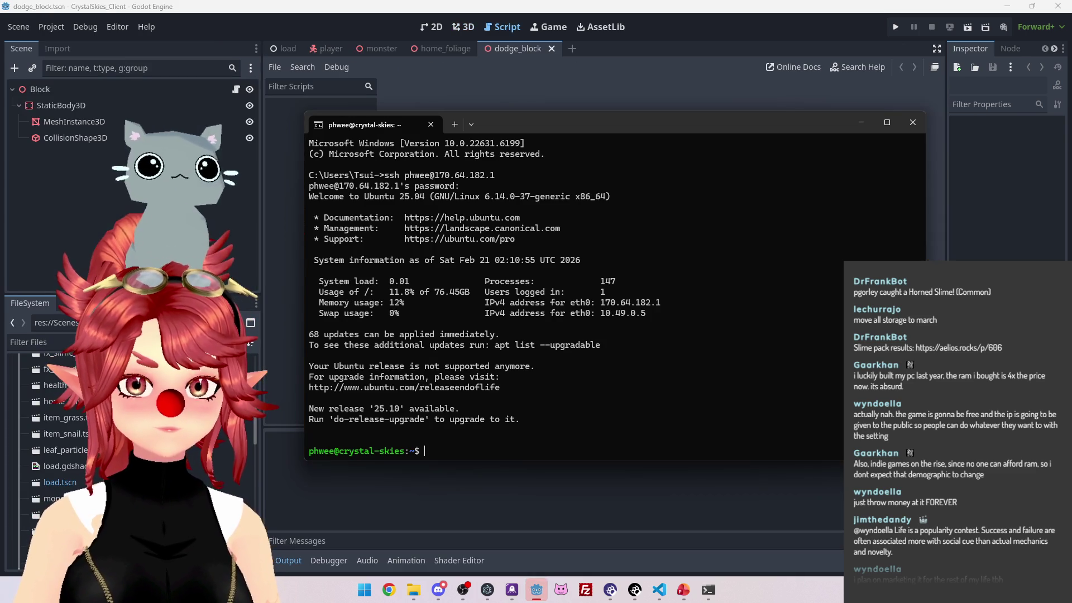
{"action": "left_click_drag", "start_coordinate": [667, 123], "coordinate": [681, 88]}
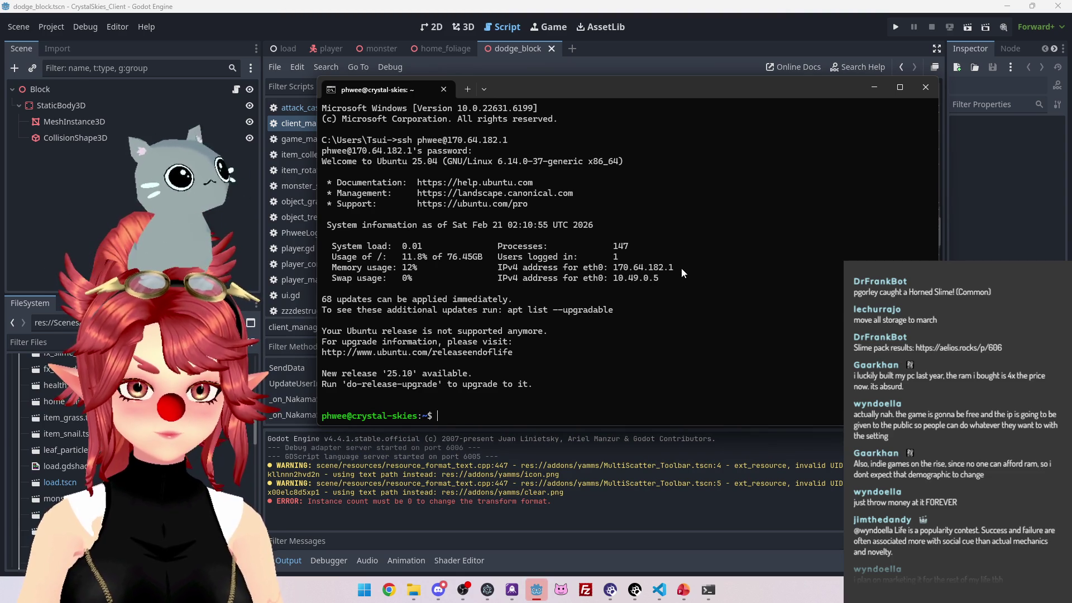
{"action": "key", "text": "alt+Tab"}
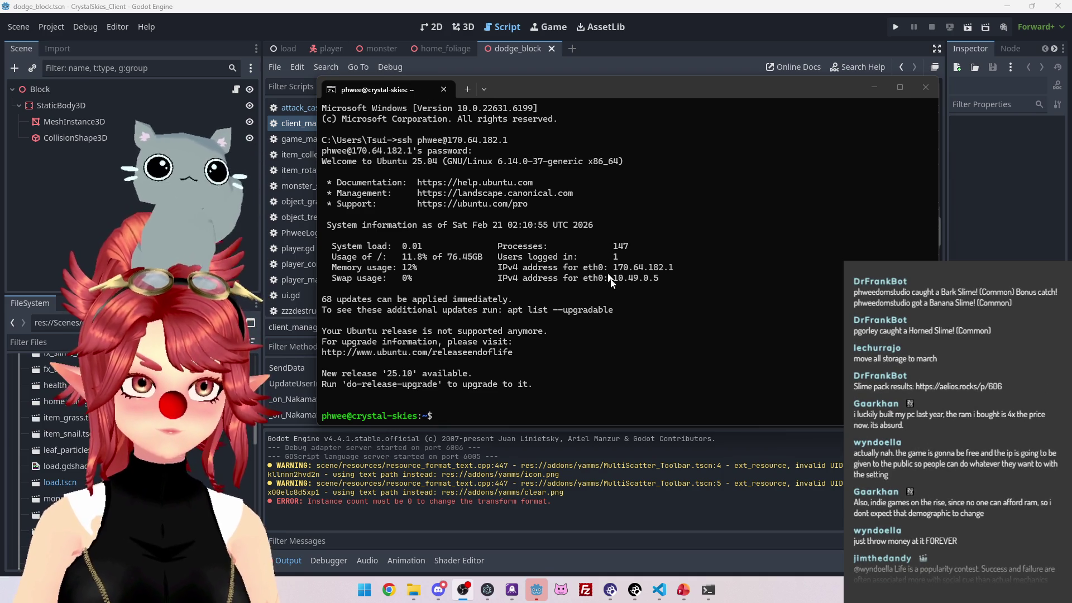
{"action": "left_click", "coordinate": [463, 422]}
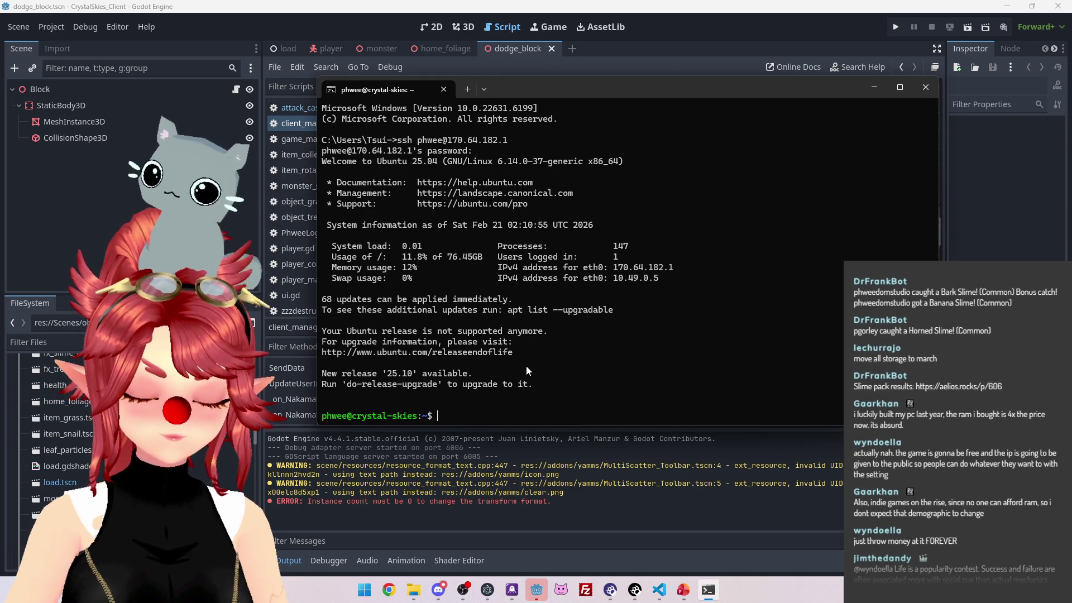
Run 'cd crystal-skies' and 'docker compose up' to start the nakama and postgres containers.
{"action": "type", "text": "cd crystal-sk"}
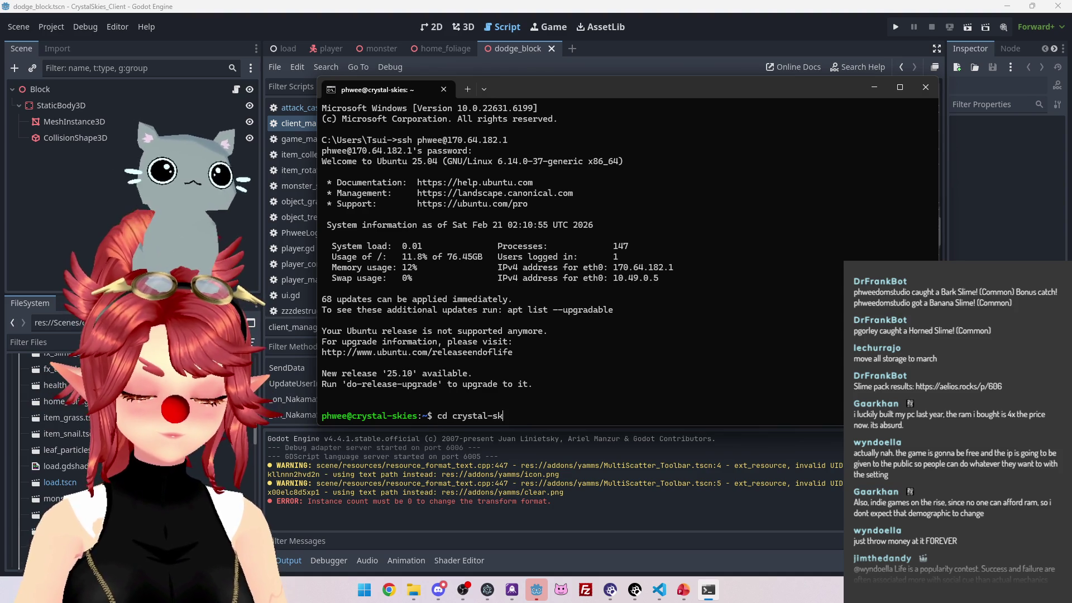
{"action": "type", "text": "ies"}
{"action": "key", "text": "Return"}
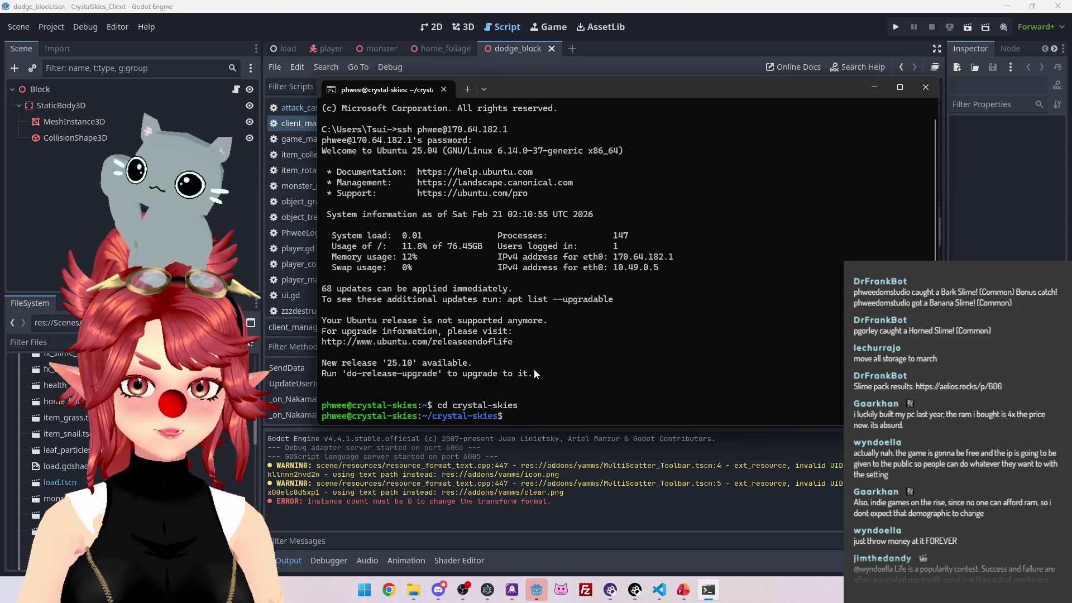
{"action": "type", "text": "docker compose "}
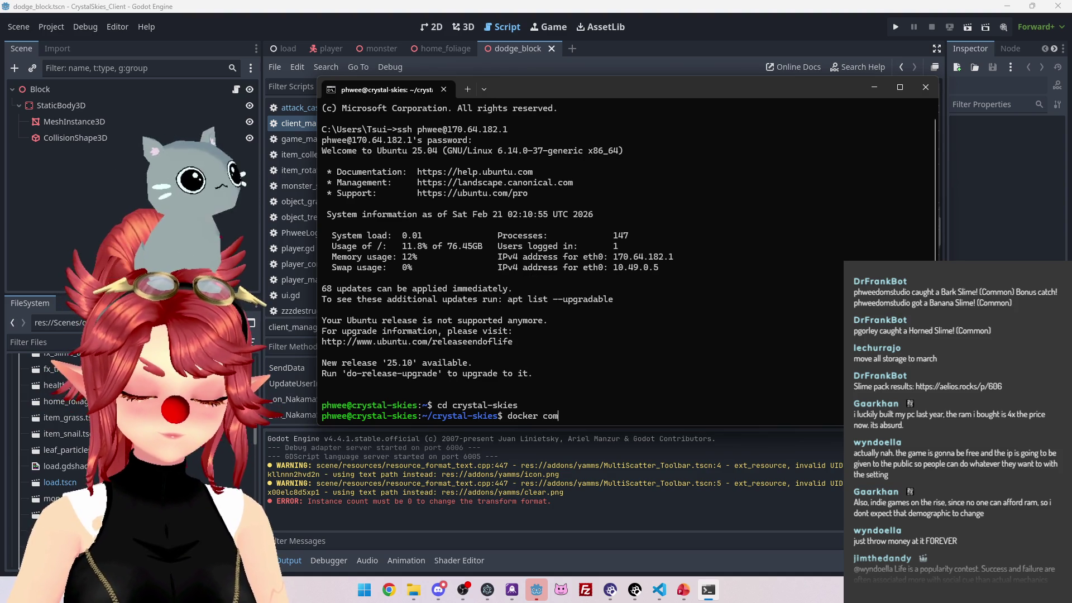
{"action": "type", "text": "up"}
{"action": "key", "text": "Return"}
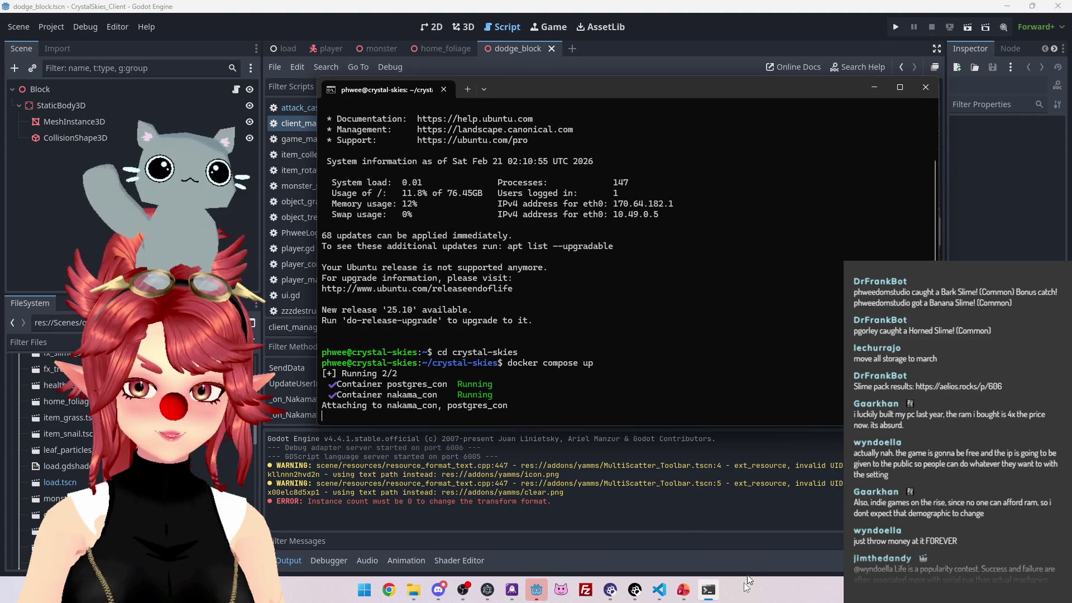
Launch a second Command Prompt and arrange it beside the Ubuntu terminal.
{"action": "left_click", "coordinate": [364, 589]}
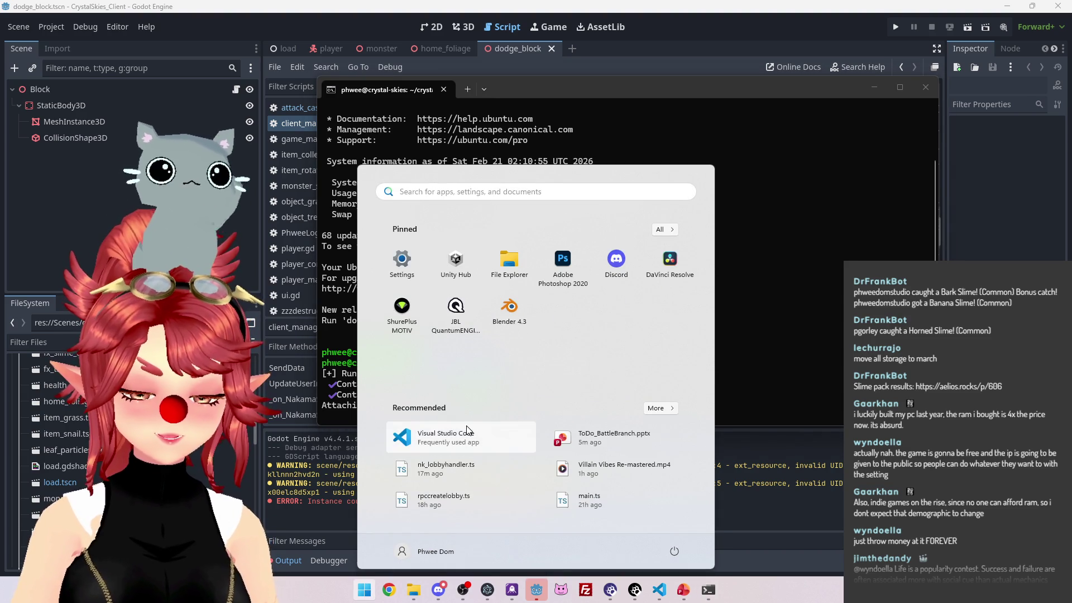
{"action": "type", "text": "cmd"}
{"action": "key", "text": "Return"}
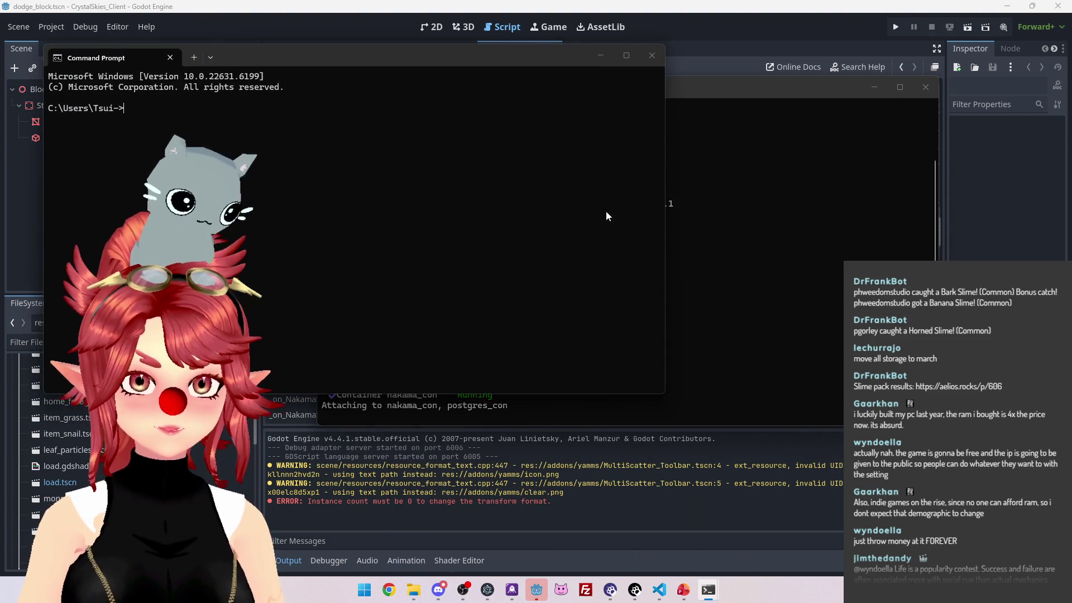
{"action": "mouse_move", "coordinate": [438, 61]}
{"action": "left_mouse_down"}
{"action": "mouse_move", "coordinate": [658, 145]}
{"action": "mouse_move", "coordinate": [732, 160]}
{"action": "mouse_move", "coordinate": [745, 142]}
{"action": "left_mouse_up"}
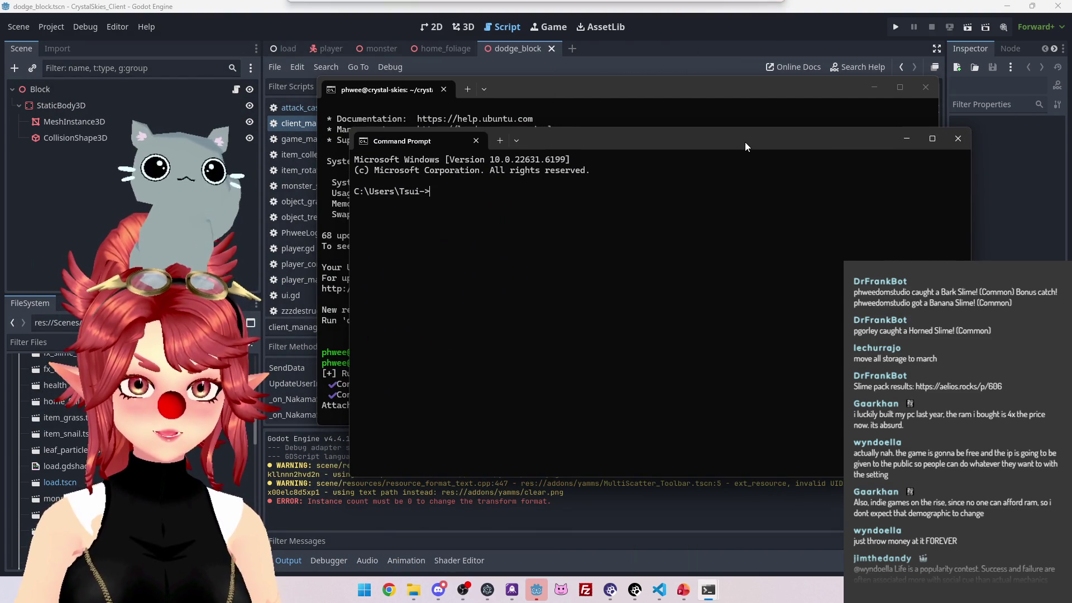
{"action": "left_click_drag", "start_coordinate": [690, 87], "coordinate": [526, 71]}
{"action": "left_click_drag", "start_coordinate": [801, 144], "coordinate": [764, 137]}
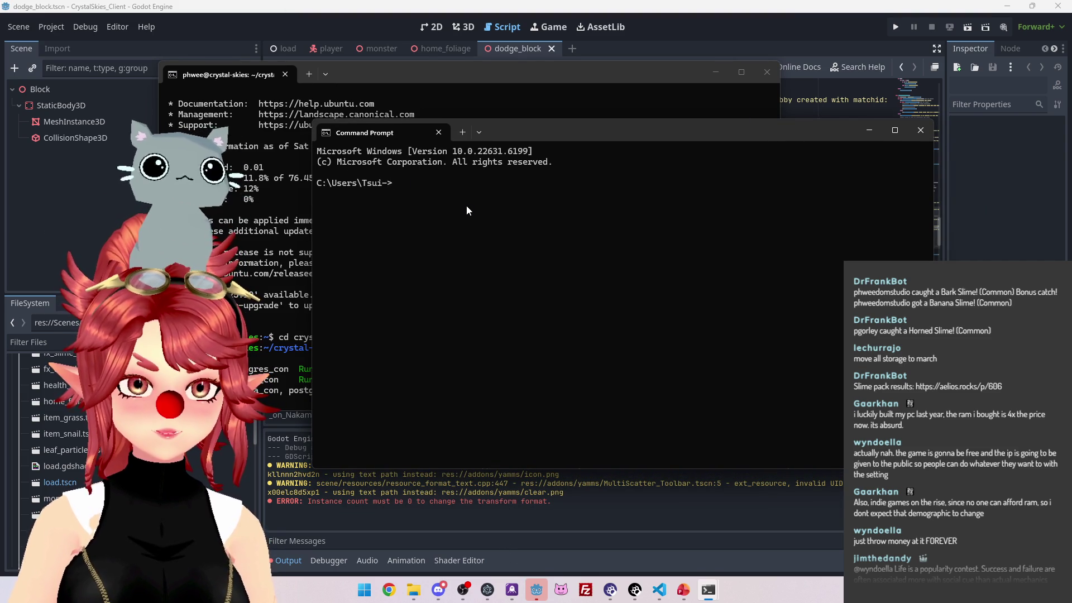
Open CrystalSkies_Server > nakama_server in Explorer and copy its folder path.
{"action": "left_click", "coordinate": [413, 590]}
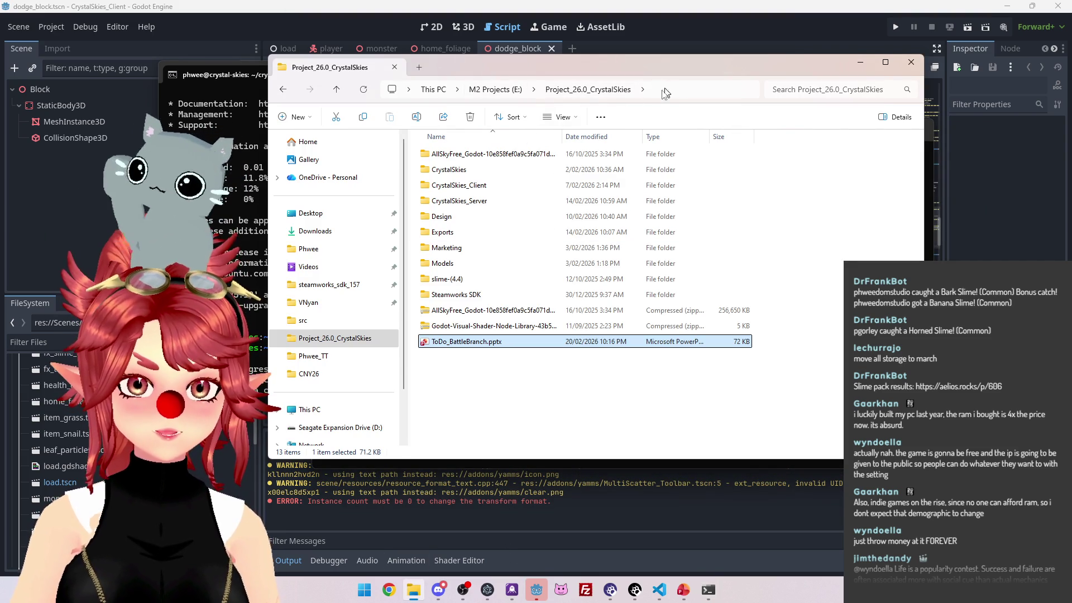
{"action": "double_click", "coordinate": [453, 202]}
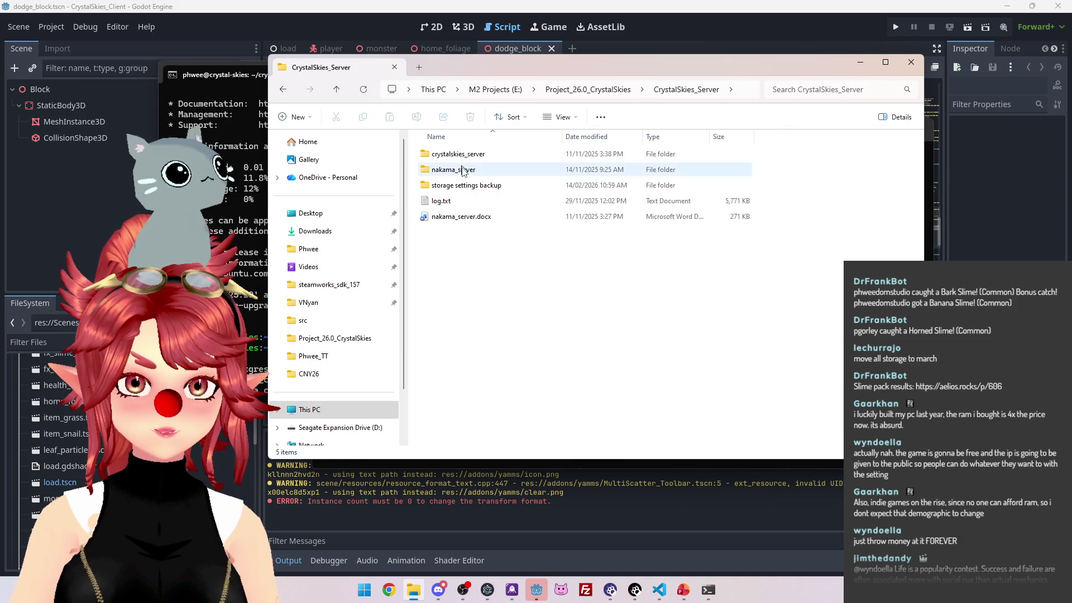
{"action": "double_click", "coordinate": [457, 170]}
{"action": "left_click", "coordinate": [726, 89]}
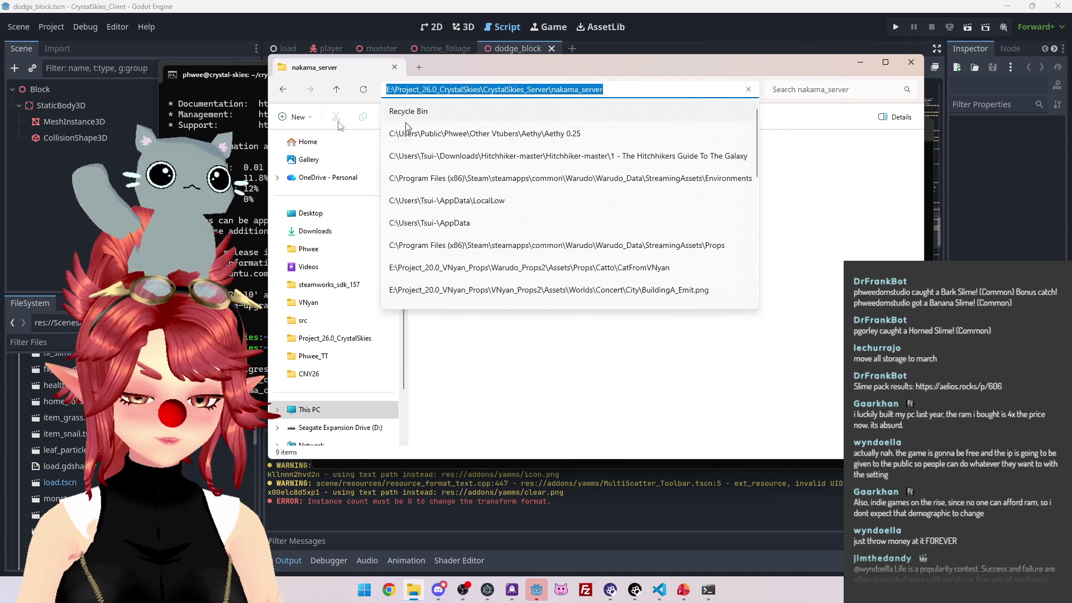
In Command Prompt switch to drive E, cd into the pasted nakama_server path, and run npx tsc.
{"action": "left_click", "coordinate": [707, 592]}
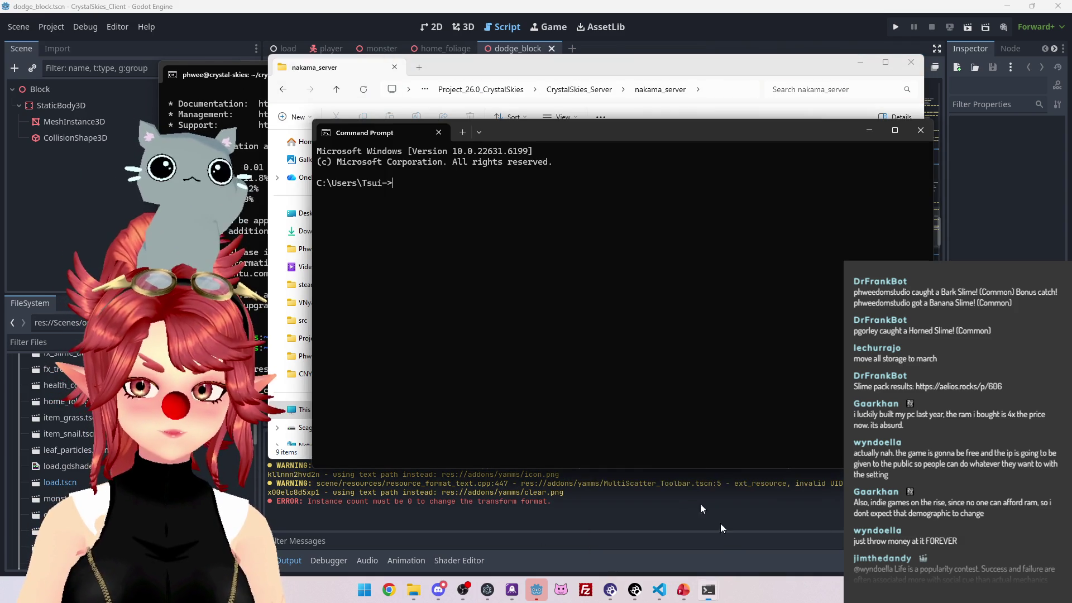
{"action": "type", "text": "e:"}
{"action": "key", "text": "Return"}
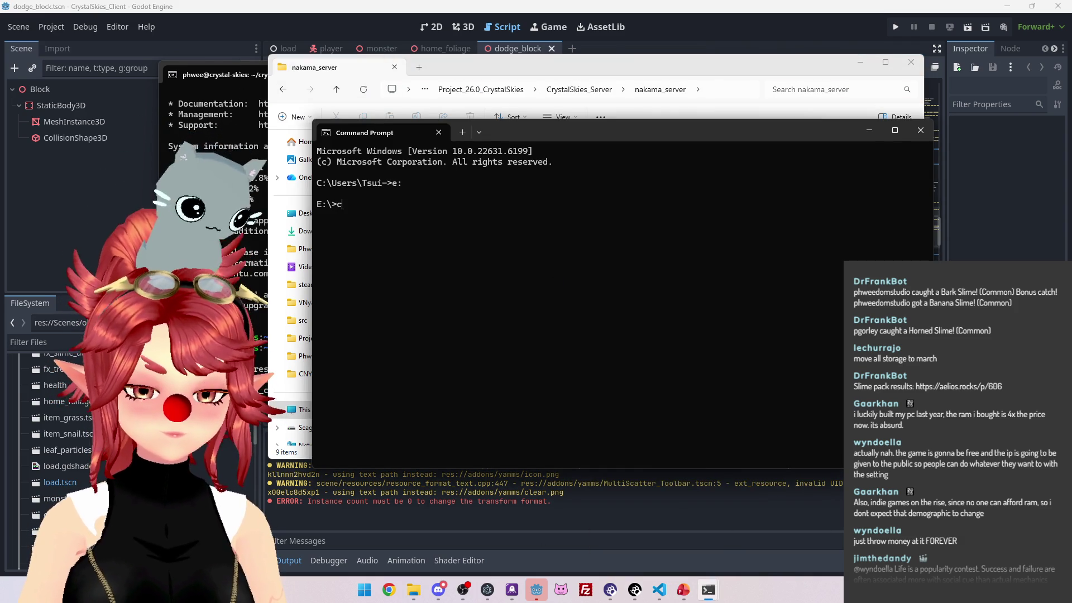
{"action": "type", "text": "cd"}
{"action": "type", "text": "E:\\Project_26.0_CrystalSkies\\CrystalSkies_Server\\nakama_server"}
{"action": "key", "text": "Return"}
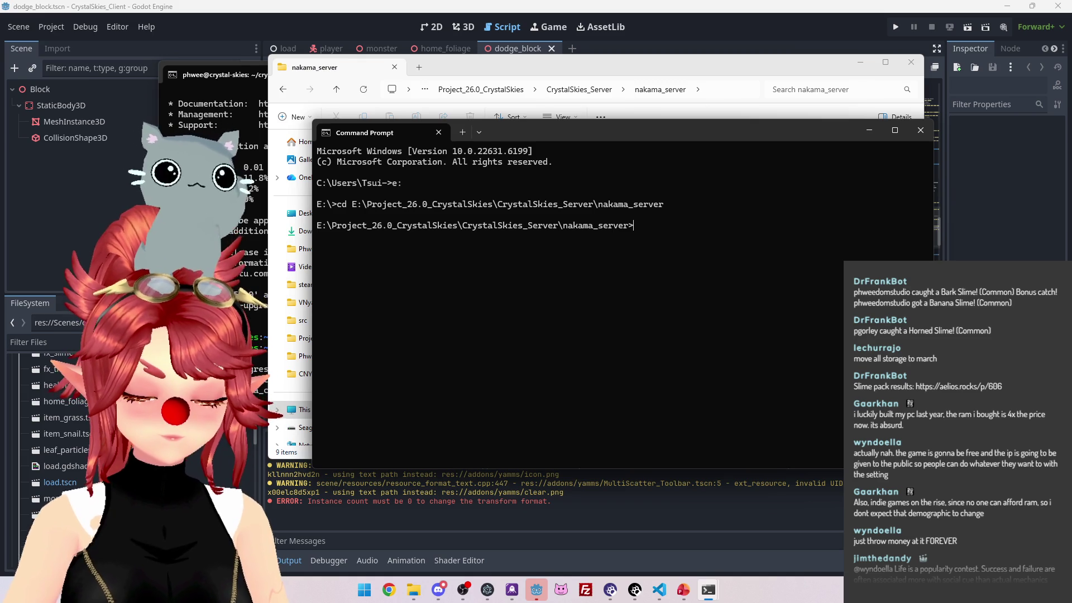
{"action": "type", "text": "npx tsc"}
{"action": "key", "text": "Return"}
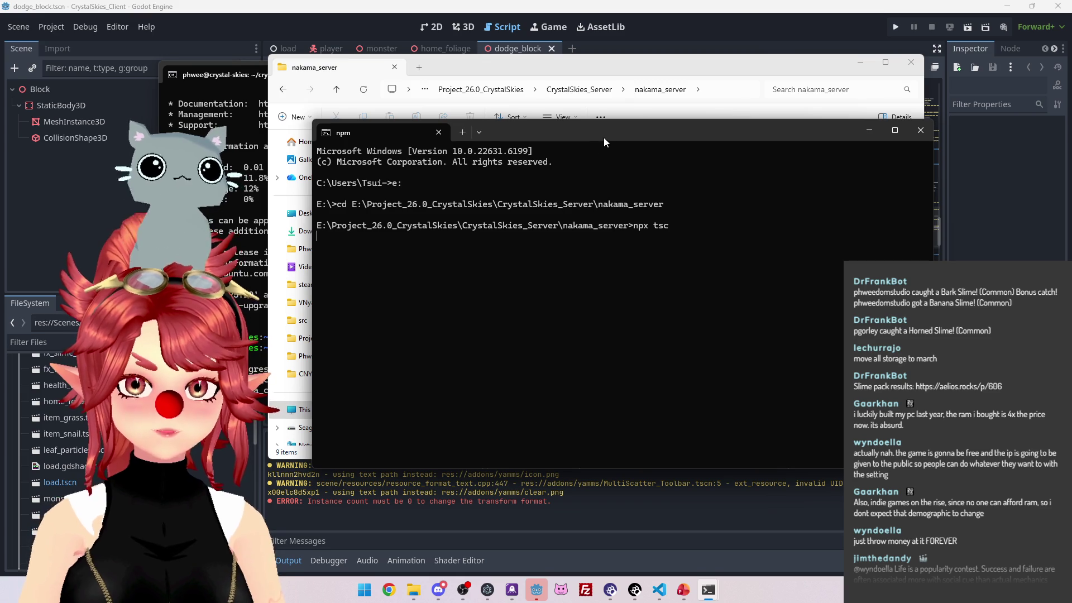
{"action": "left_click", "coordinate": [585, 589]}
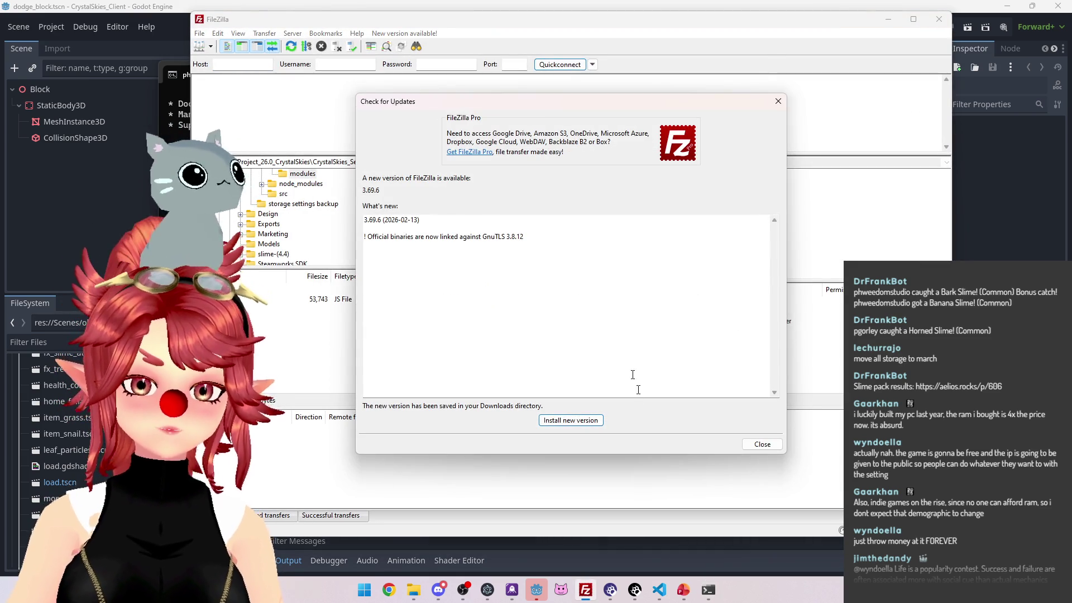
Dismiss FileZilla's update notice, reconnect to the game server, and check the compile's progress.
{"action": "left_click", "coordinate": [763, 444]}
{"action": "left_click", "coordinate": [304, 35]}
{"action": "left_click", "coordinate": [304, 62]}
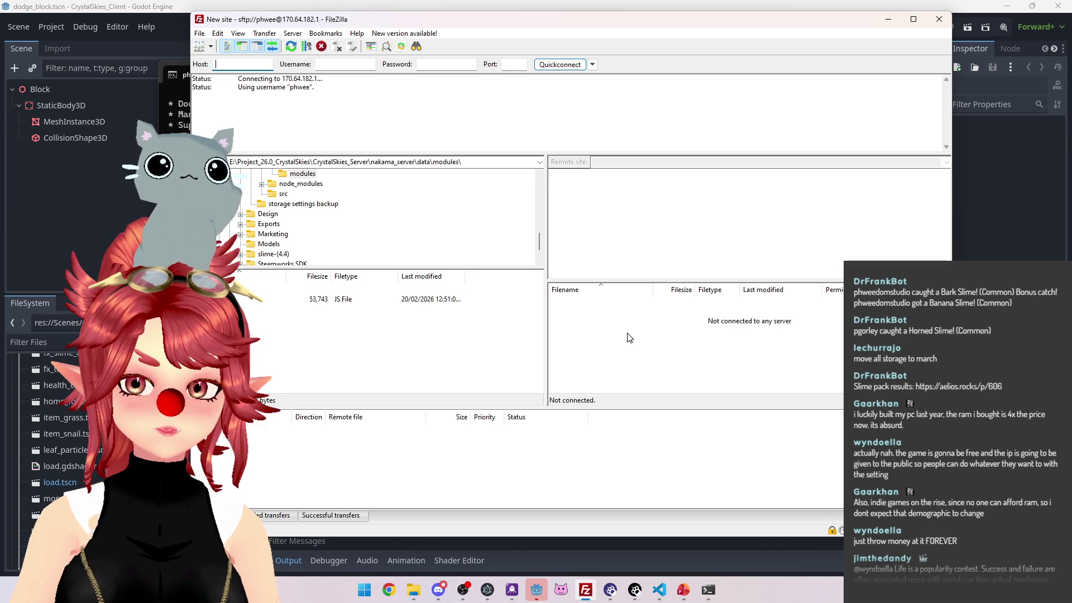
{"action": "left_click", "coordinate": [582, 314]}
{"action": "mouse_move", "coordinate": [708, 590]}
{"action": "left_click", "coordinate": [654, 530]}
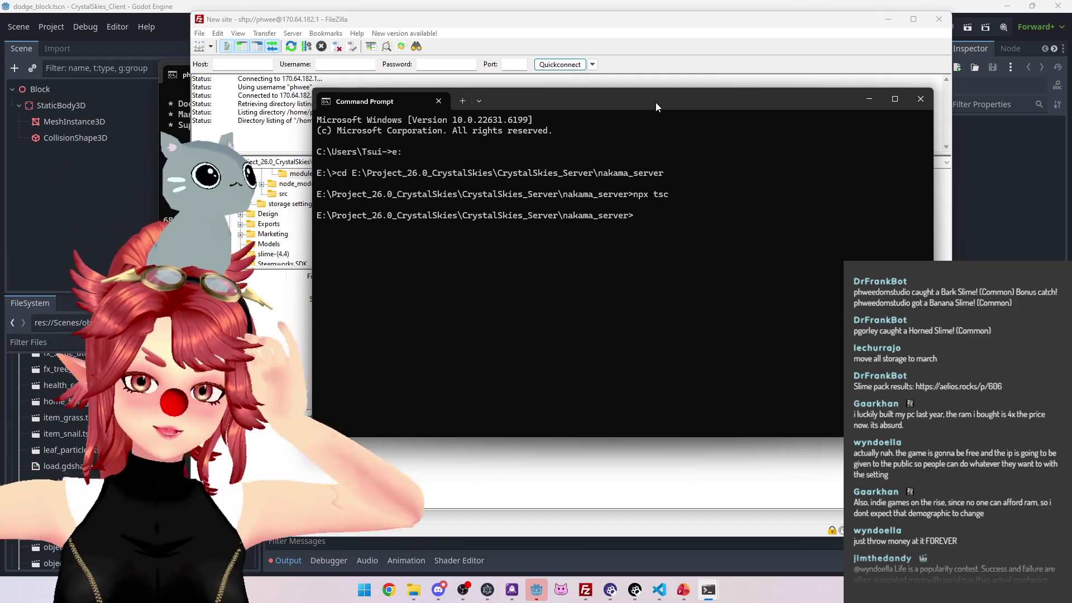
Delete the remote index.js and upload the newly compiled index.js to the modules folder.
{"action": "left_click", "coordinate": [673, 38]}
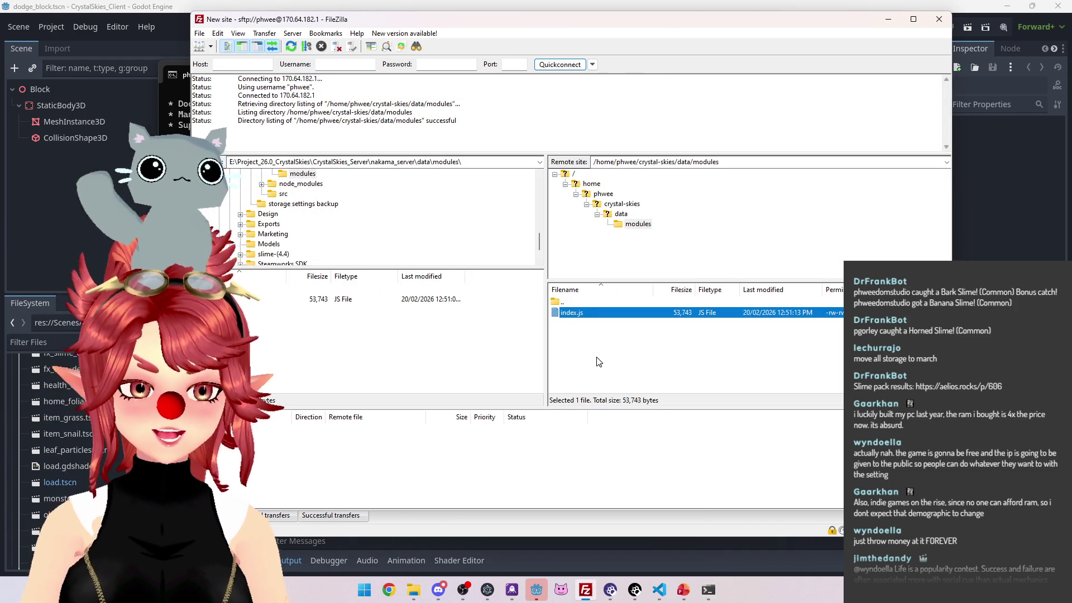
{"action": "left_click", "coordinate": [578, 338]}
{"action": "left_click", "coordinate": [575, 314]}
{"action": "key", "text": "Delete"}
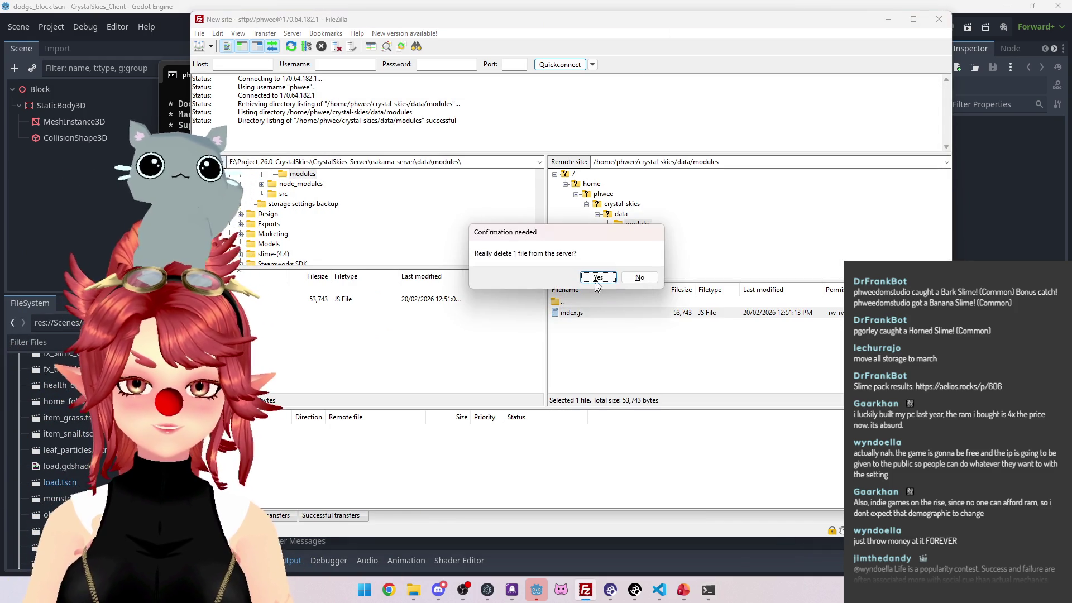
{"action": "left_click", "coordinate": [595, 276]}
{"action": "left_click_drag", "start_coordinate": [608, 360], "coordinate": [607, 359]}
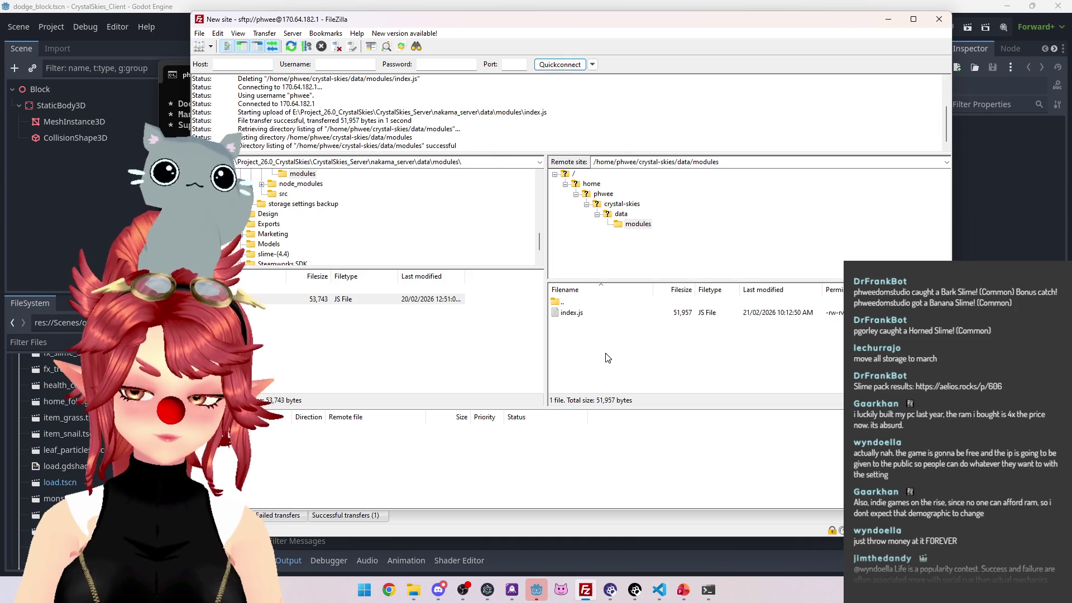
Stop the server containers with Ctrl+C and rerun docker compose up to restart Nakama.
{"action": "mouse_move", "coordinate": [708, 589]}
{"action": "left_click", "coordinate": [648, 530]}
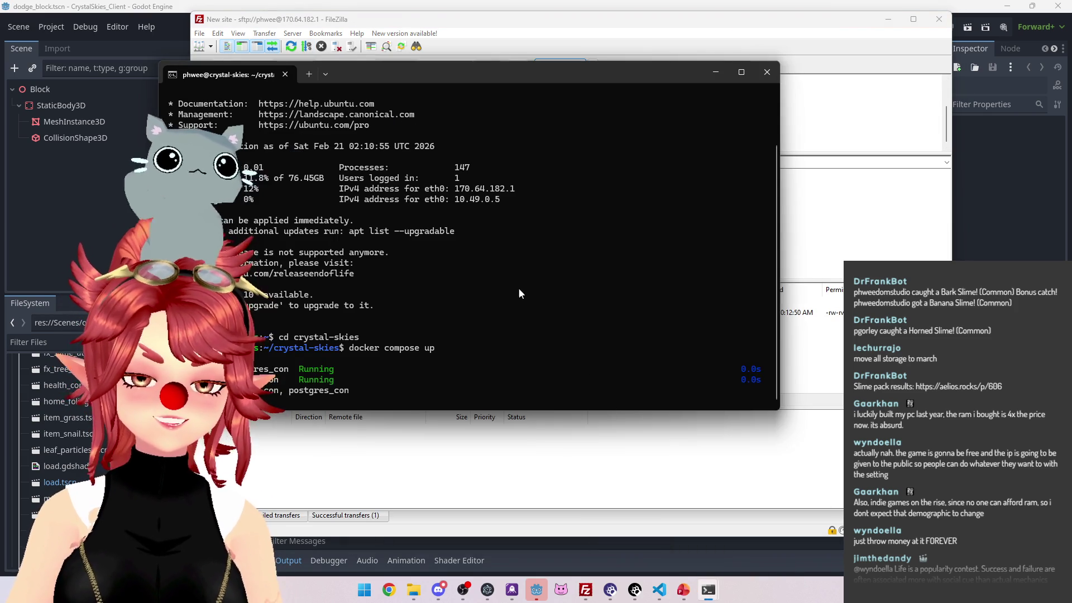
{"action": "key", "text": "ctrl+c"}
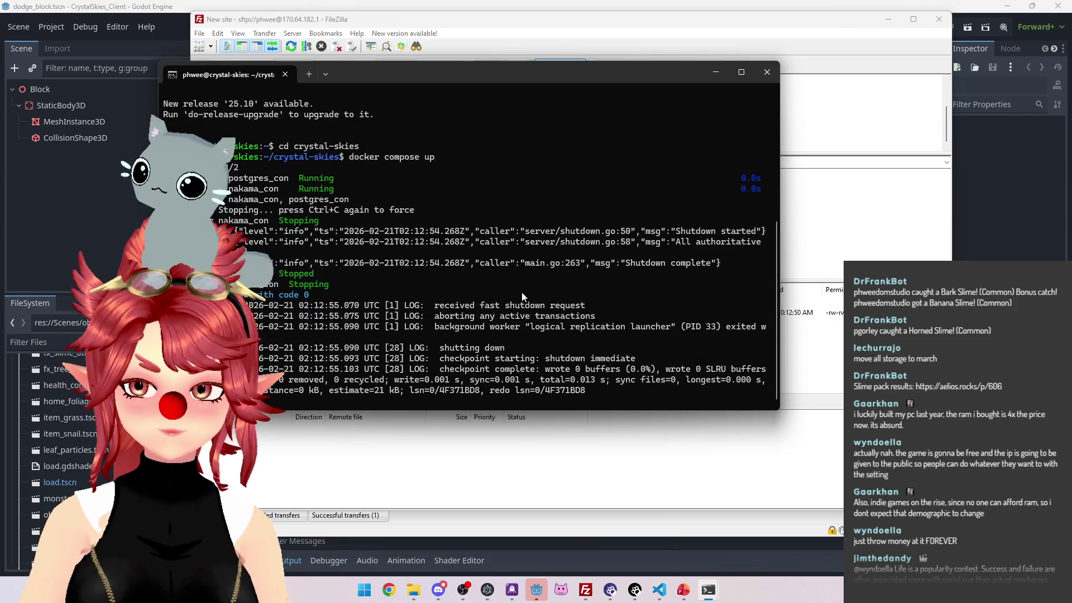
{"action": "key", "text": "Up"}
{"action": "key", "text": "Return"}
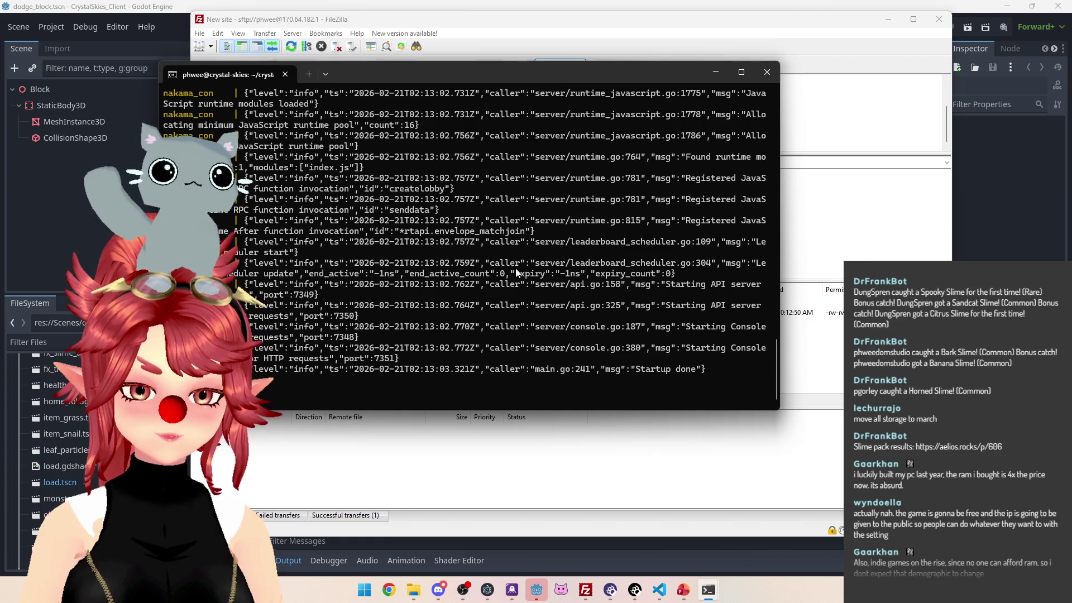
{"action": "left_click", "coordinate": [987, 255]}
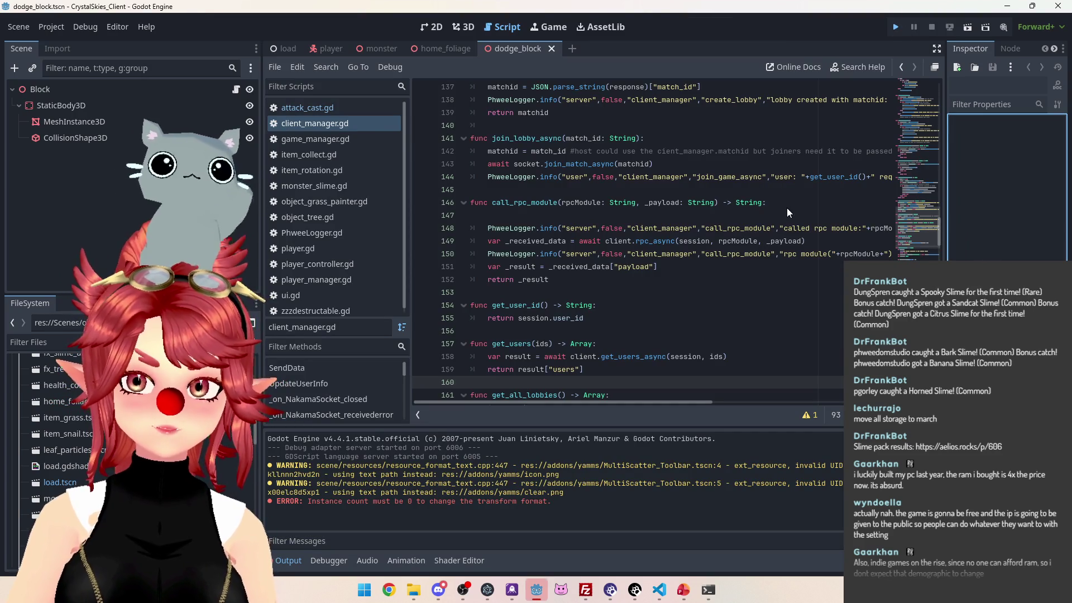
Save and run the game, enter a display name and lobby name 'asddd', and create a new lobby.
{"action": "key", "text": "ctrl+s"}
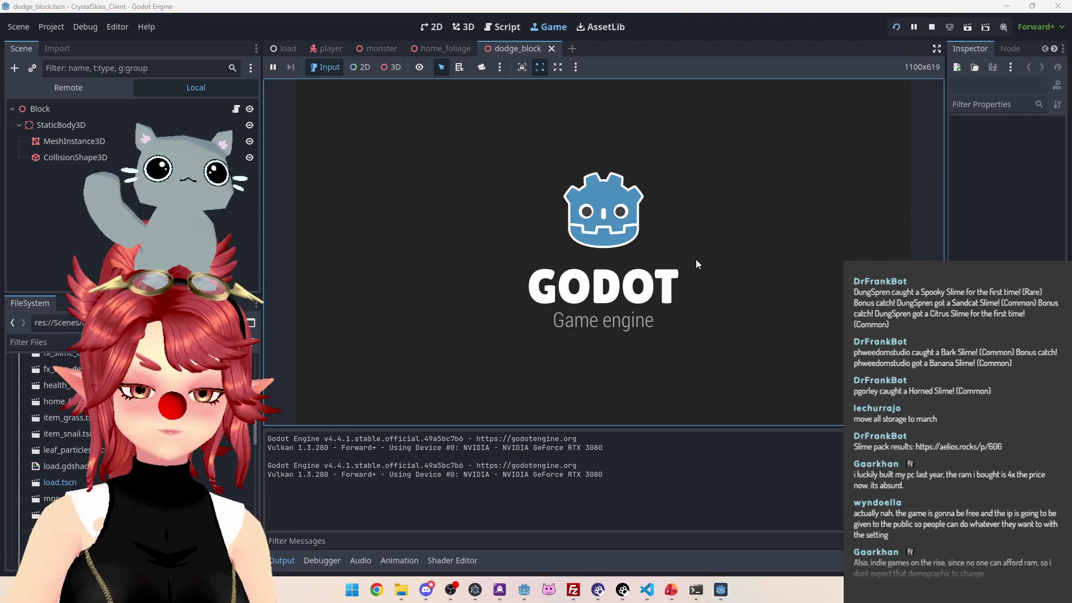
{"action": "left_click", "coordinate": [671, 288]}
{"action": "type", "text": "Phwee"}
{"action": "key", "text": "Tab"}
{"action": "type", "text": "asddd"}
{"action": "left_click", "coordinate": [700, 356]}
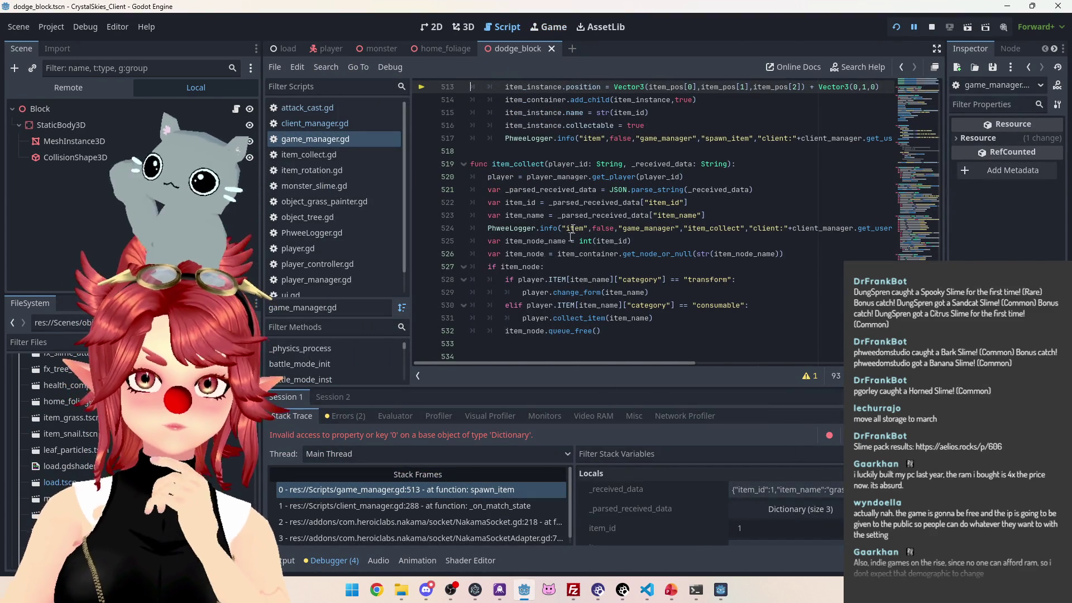
Enlarge the debugger panel and expand item_pos to see its keys.
{"action": "scroll", "coordinate": [608, 246], "scroll_direction": "up", "scroll_amount": 5}
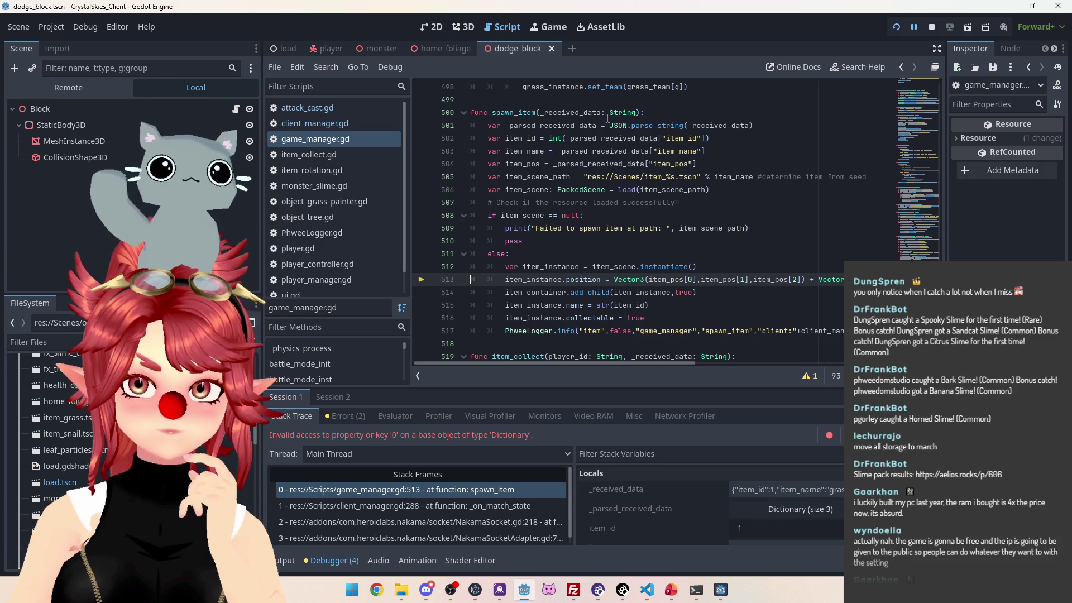
{"action": "mouse_move", "coordinate": [567, 112]}
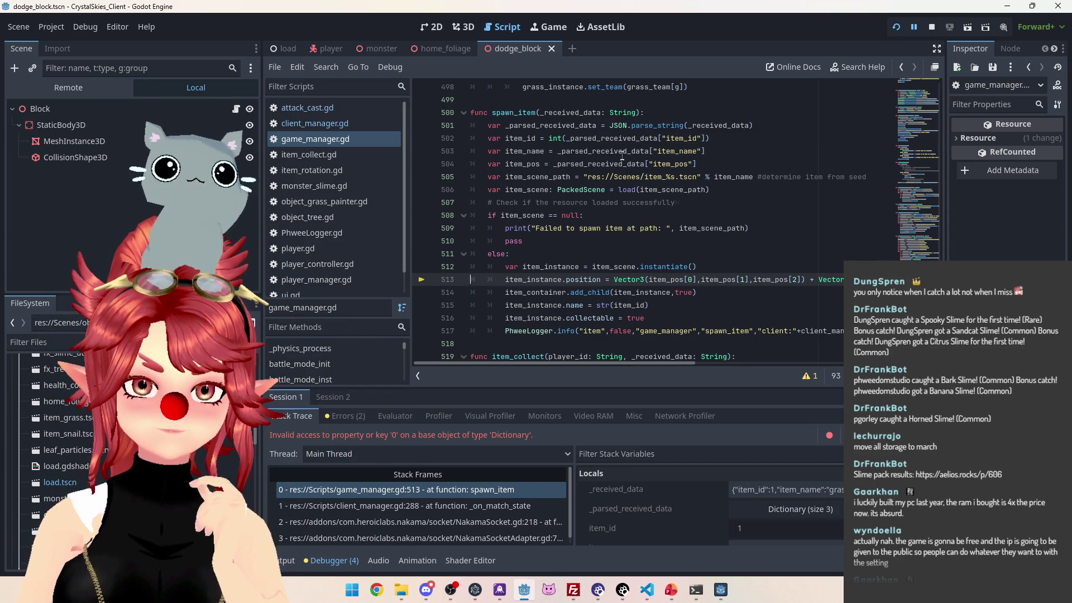
{"action": "mouse_move", "coordinate": [607, 164]}
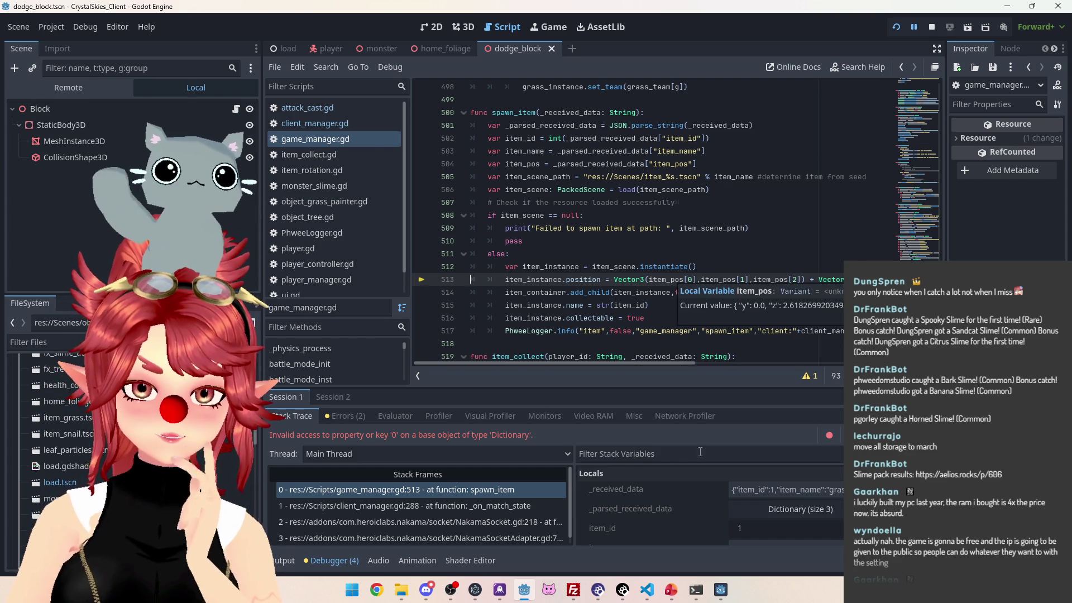
{"action": "left_click_drag", "start_coordinate": [670, 389], "coordinate": [667, 281]}
{"action": "scroll", "coordinate": [666, 193], "scroll_direction": "down", "scroll_amount": 2}
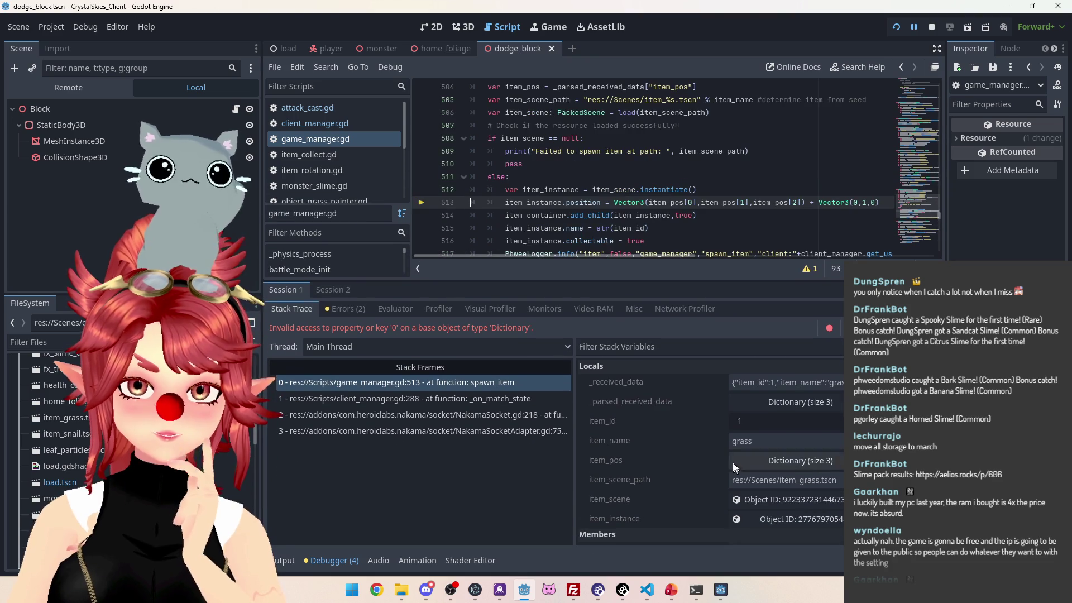
{"action": "scroll", "coordinate": [734, 465], "scroll_direction": "down", "scroll_amount": 2}
{"action": "left_click", "coordinate": [783, 417]}
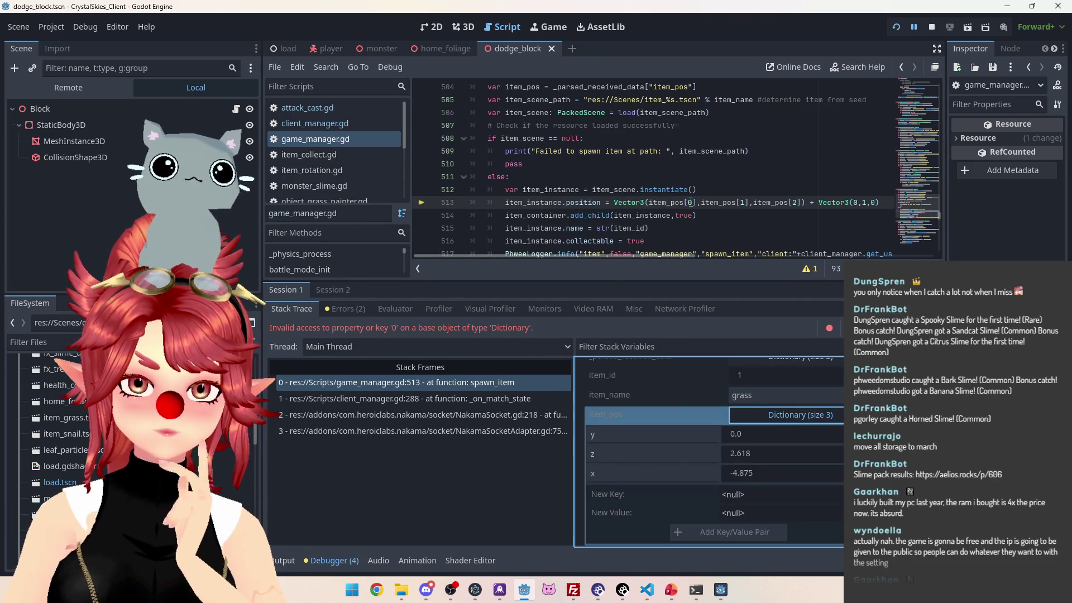
Replace the 0, 1, 2 indices on line 513 with "x", "y", "z" keys.
{"action": "left_click", "coordinate": [690, 202]}
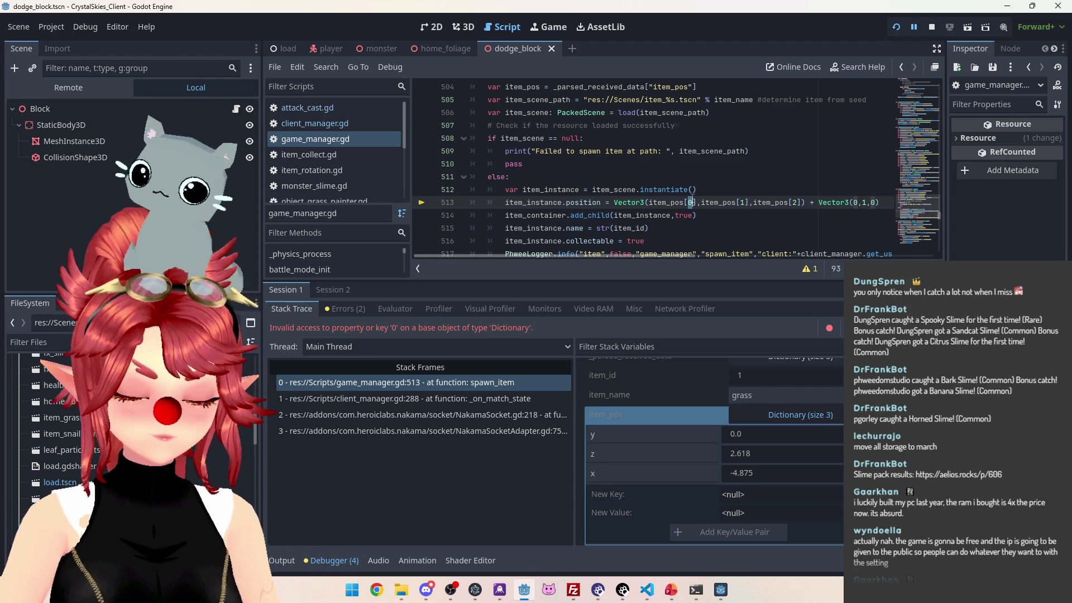
{"action": "type", "text": "\"x"}
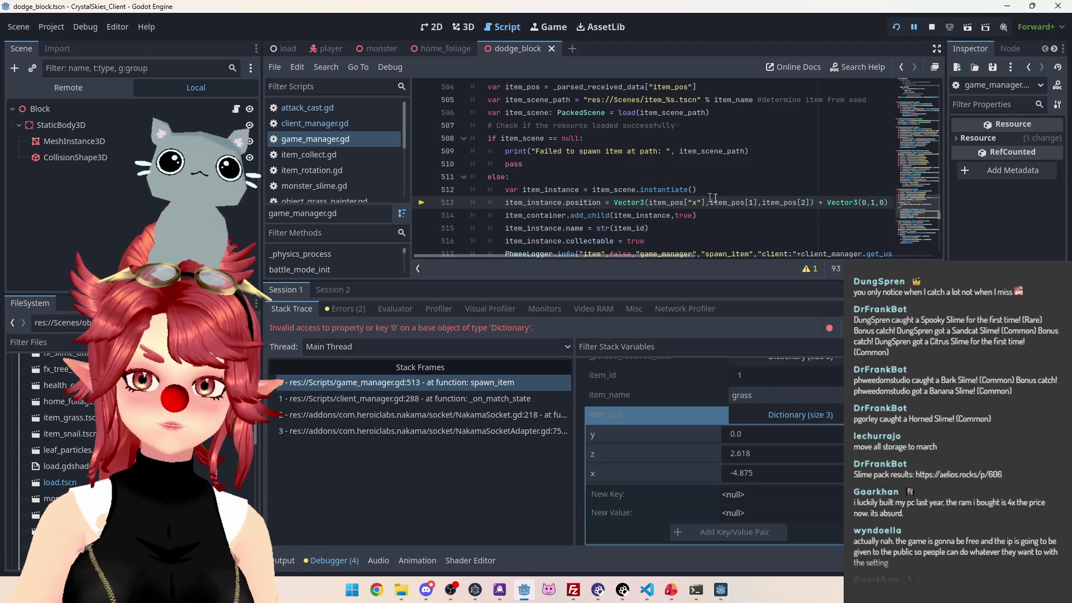
{"action": "double_click", "coordinate": [748, 202]}
{"action": "key", "text": "BackSpace"}
{"action": "type", "text": "\""}
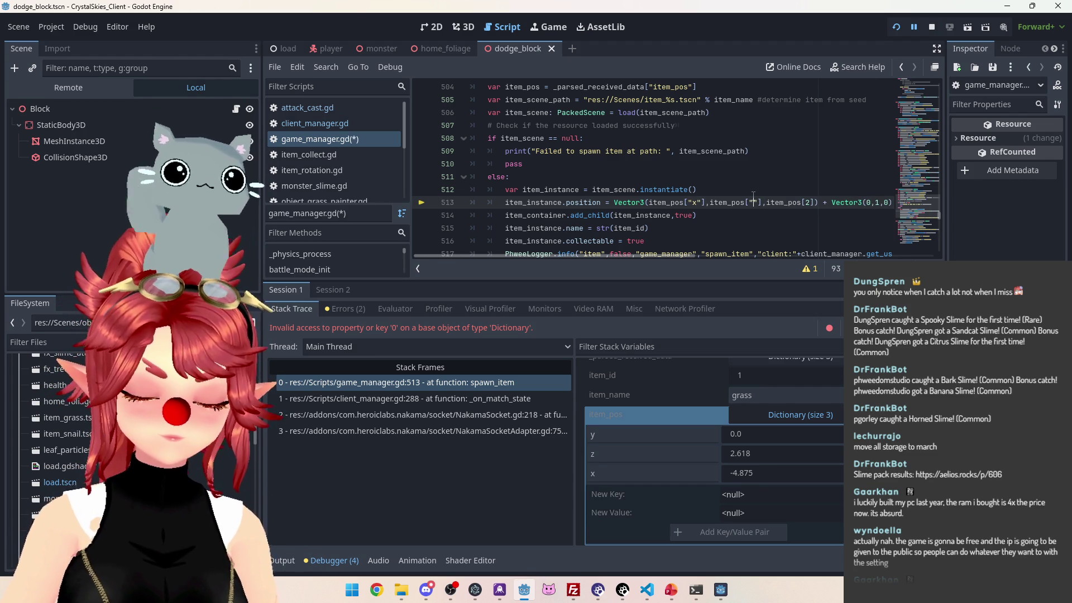
{"action": "type", "text": "y"}
{"action": "double_click", "coordinate": [813, 203]}
{"action": "key", "text": "BackSpace"}
{"action": "type", "text": "\"z"}
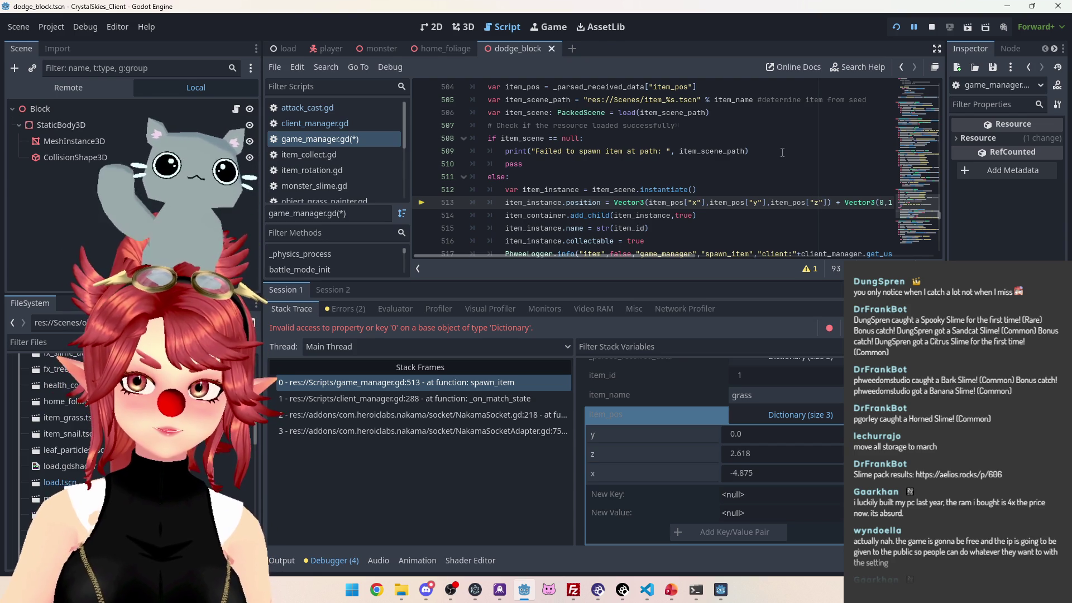
{"action": "mouse_move", "coordinate": [648, 256]}
{"action": "left_mouse_down"}
{"action": "mouse_move", "coordinate": [736, 263]}
{"action": "mouse_move", "coordinate": [621, 255]}
{"action": "left_mouse_up"}
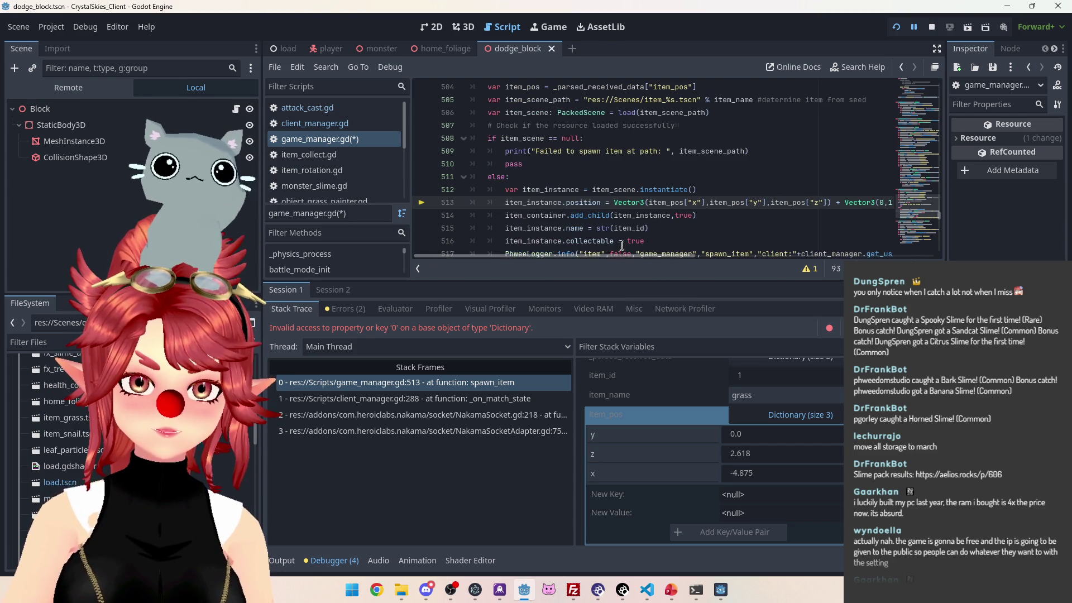
Resume the paused game, then stop it and relaunch with F5.
{"action": "key", "text": "F12"}
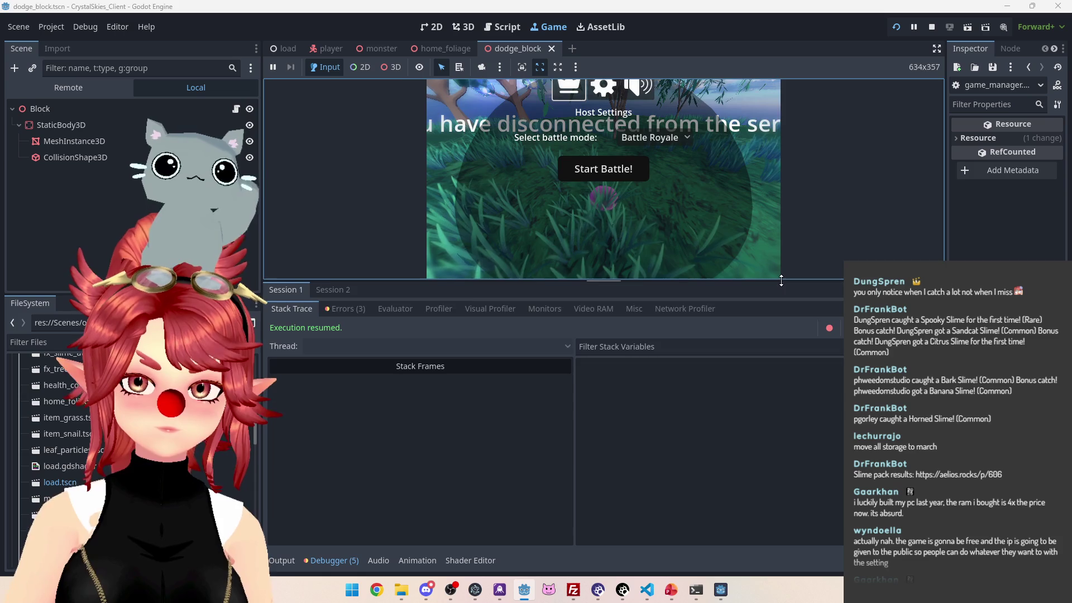
{"action": "left_click_drag", "start_coordinate": [772, 287], "coordinate": [771, 394]}
{"action": "left_click", "coordinate": [932, 27]}
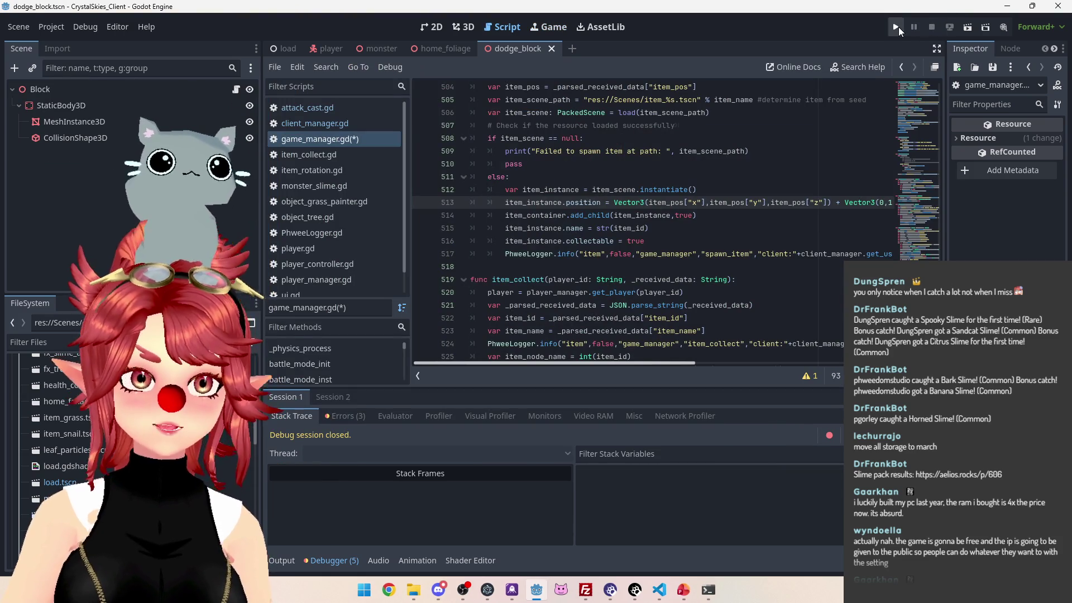
{"action": "key", "text": "F5"}
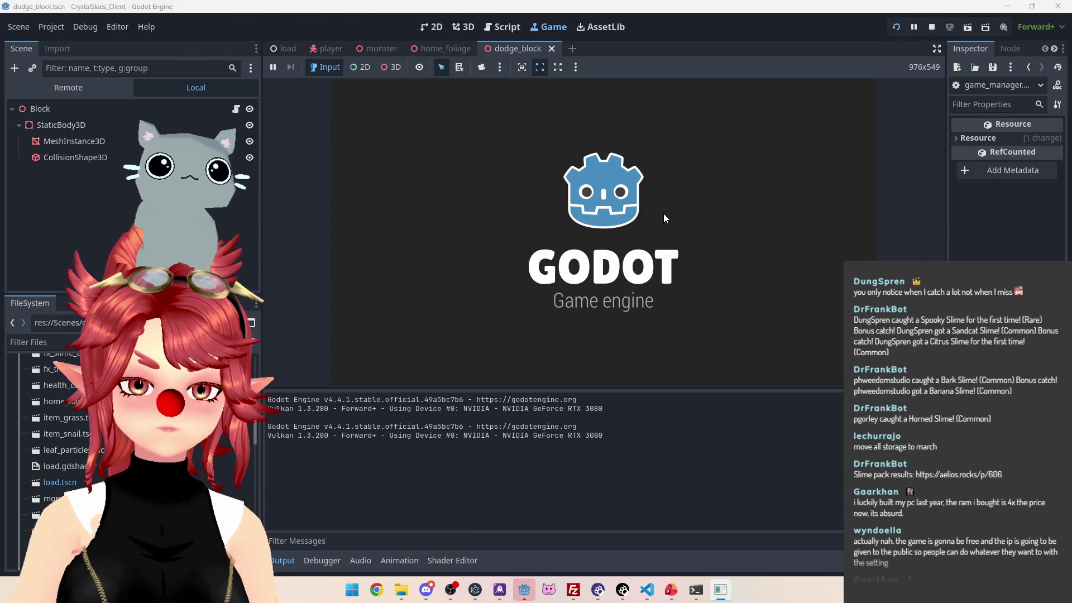
Enter a display name and create a new lobby named 'asddd'.
{"action": "left_click", "coordinate": [649, 270]}
{"action": "type", "text": "Phwee"}
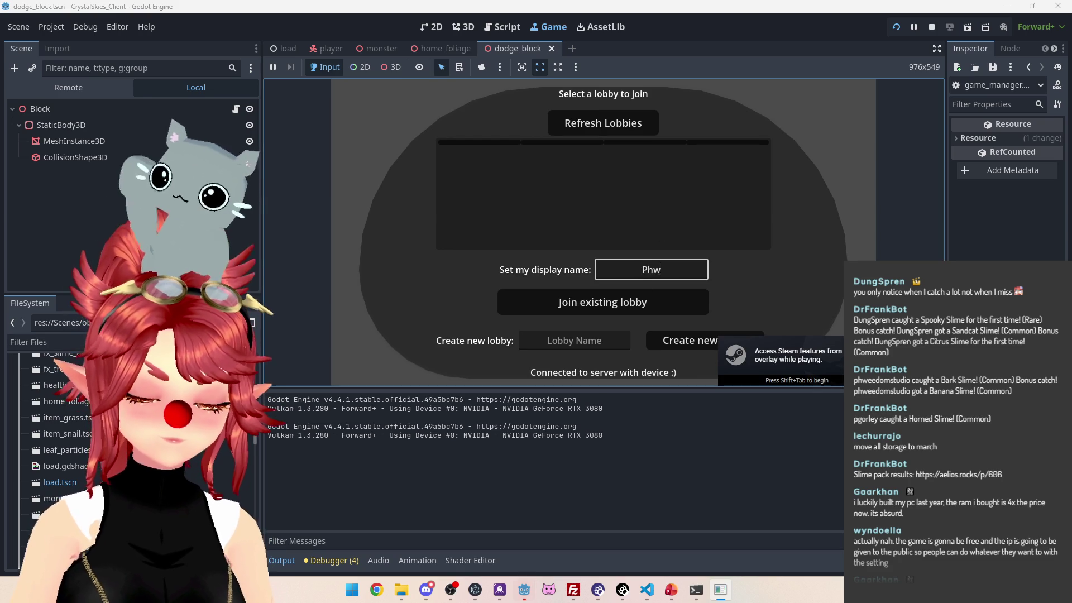
{"action": "key", "text": "Tab"}
{"action": "key", "text": "Tab"}
{"action": "type", "text": "asddd"}
{"action": "left_click", "coordinate": [690, 342]}
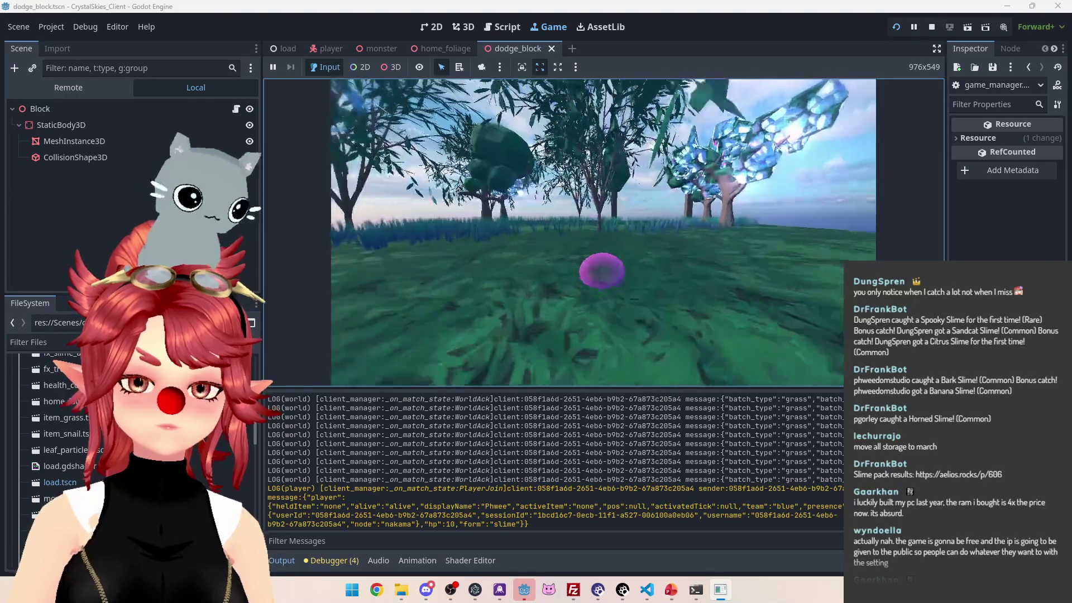
Play briefly, select the 'collect item 2' log message, then stop the game.
{"action": "key", "text": "space"}
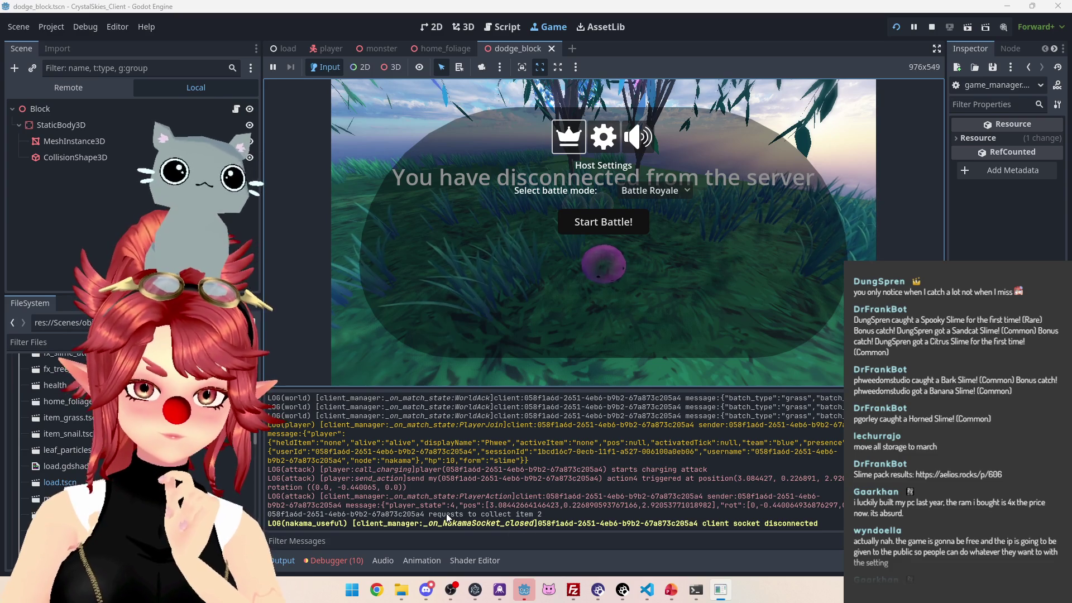
{"action": "left_click_drag", "start_coordinate": [542, 514], "coordinate": [429, 514]}
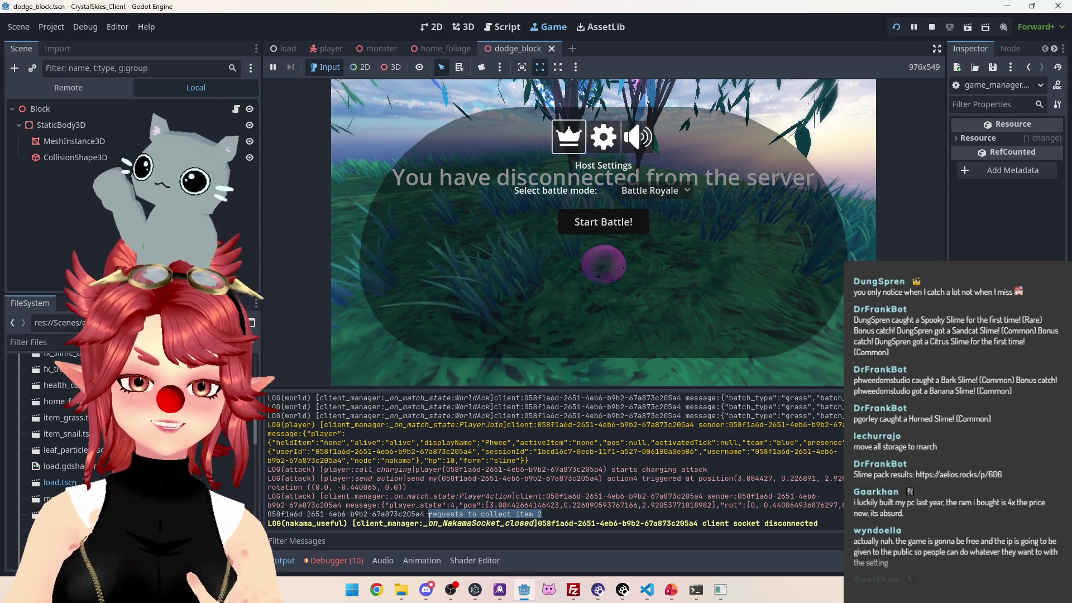
{"action": "left_click_drag", "start_coordinate": [428, 515], "coordinate": [377, 514]}
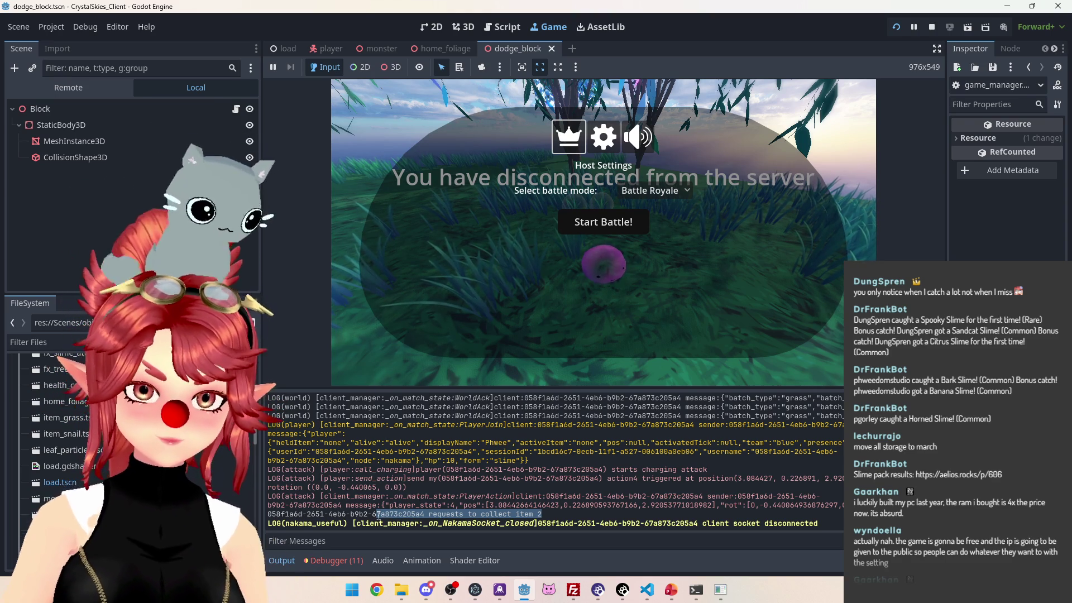
{"action": "left_click", "coordinate": [931, 27]}
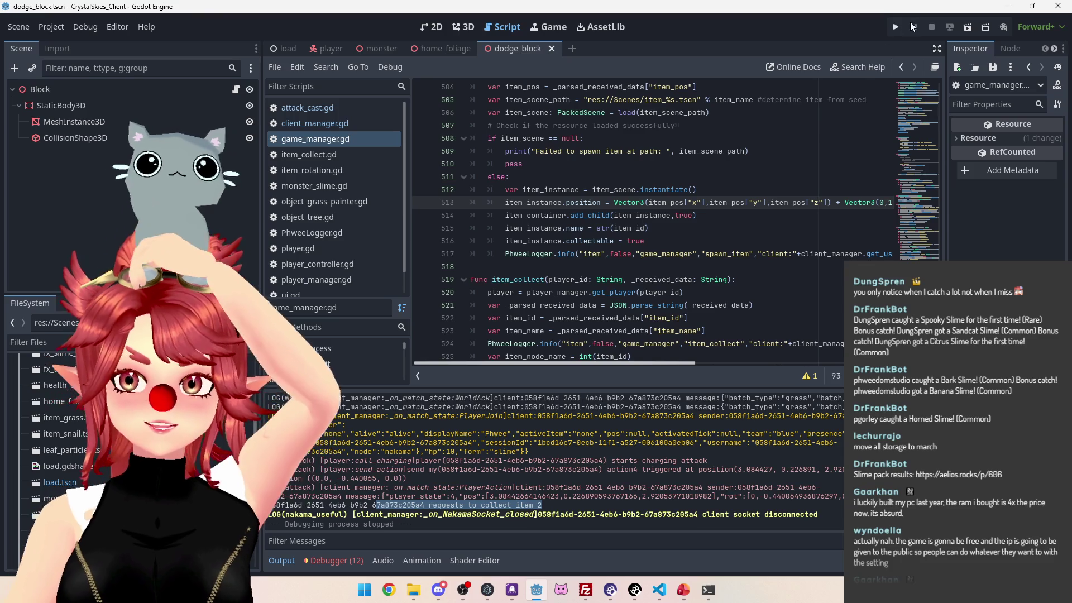
Rerun the project, create a new lobby under a display name, play, and open the host menu.
{"action": "left_click", "coordinate": [896, 26]}
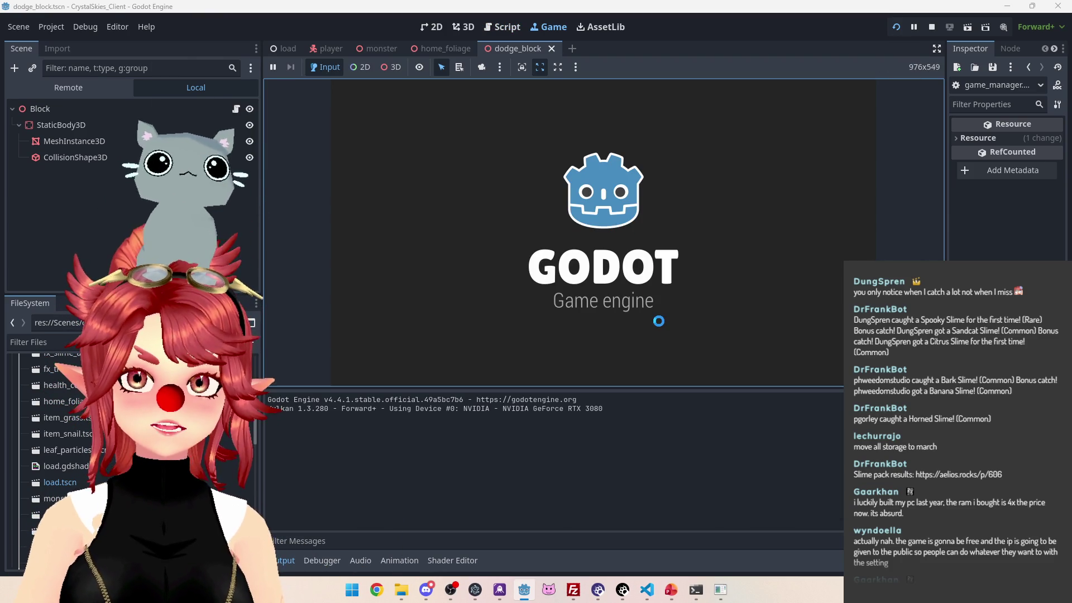
{"action": "left_click", "coordinate": [646, 273]}
{"action": "type", "text": "Phwee"}
{"action": "key", "text": "Tab"}
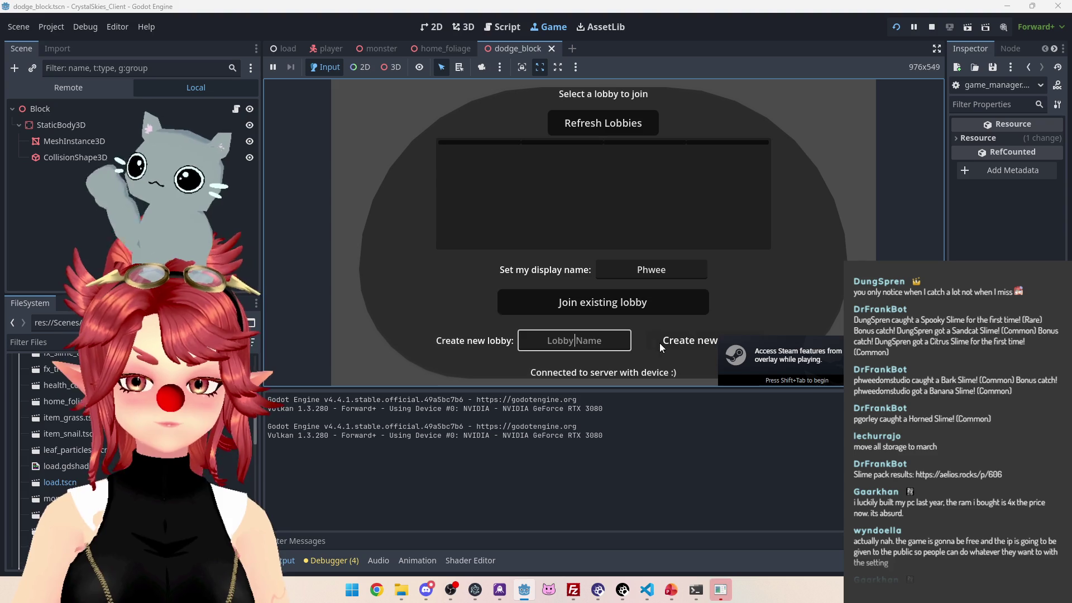
{"action": "left_click", "coordinate": [673, 341]}
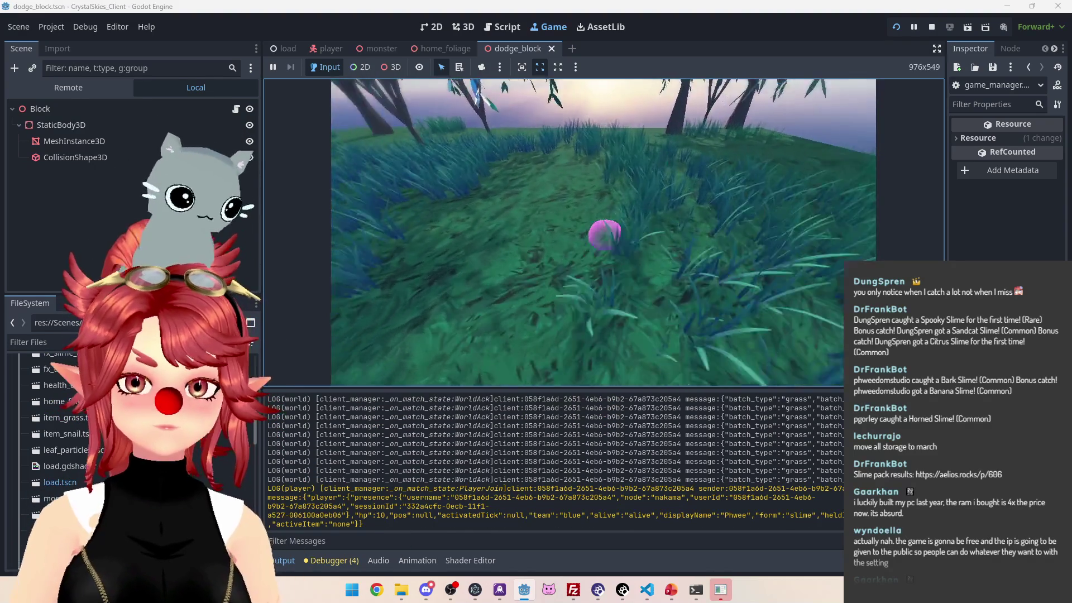
{"action": "key", "text": "space"}
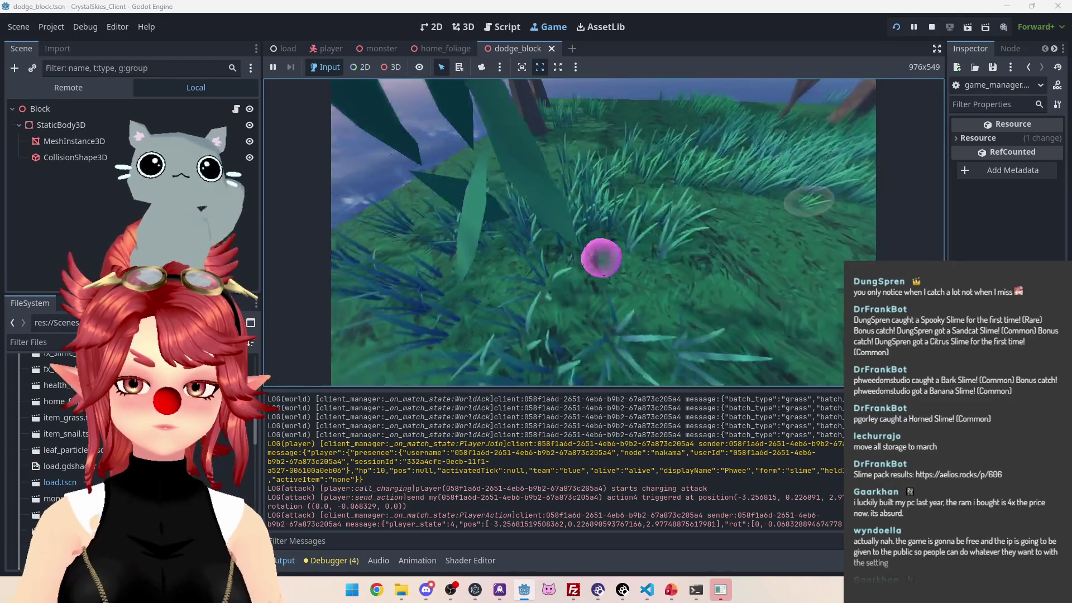
{"action": "key", "text": "Escape"}
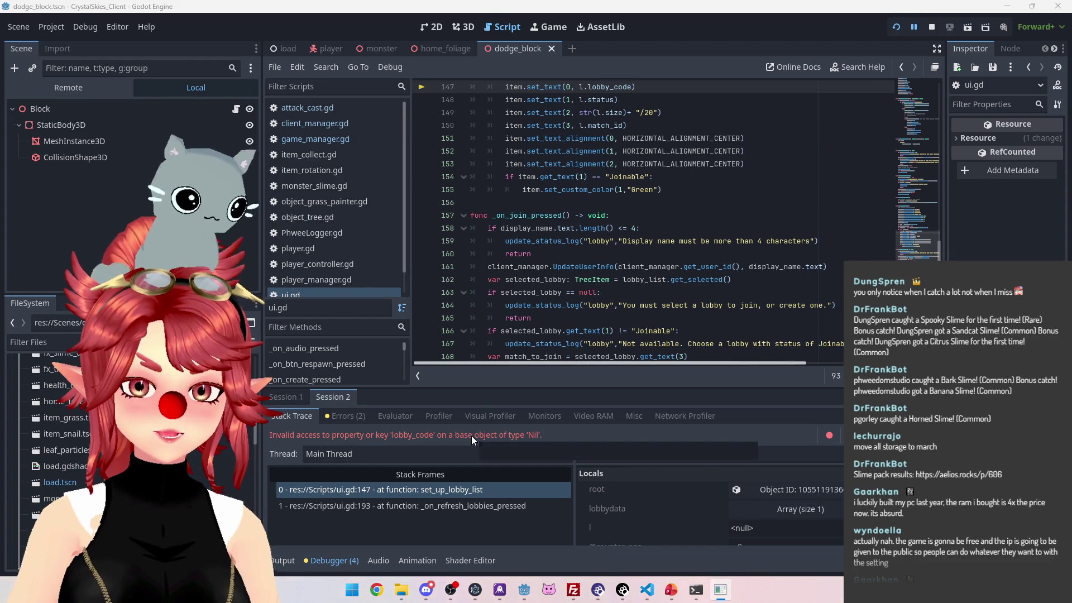
{"action": "scroll", "coordinate": [599, 290], "scroll_direction": "up", "scroll_amount": 3}
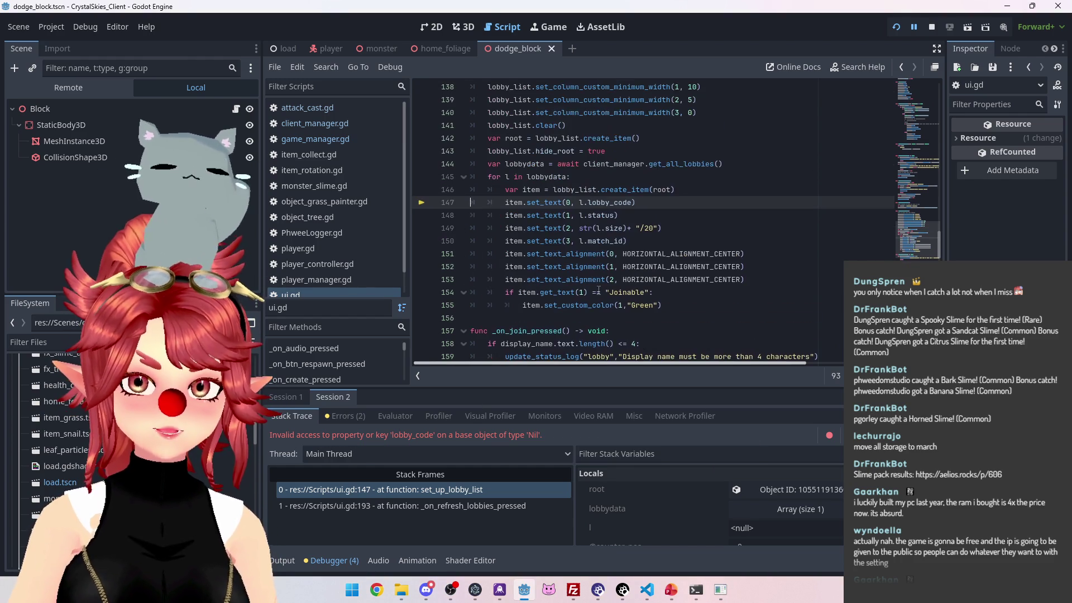
{"action": "scroll", "coordinate": [590, 193], "scroll_direction": "up", "scroll_amount": 4}
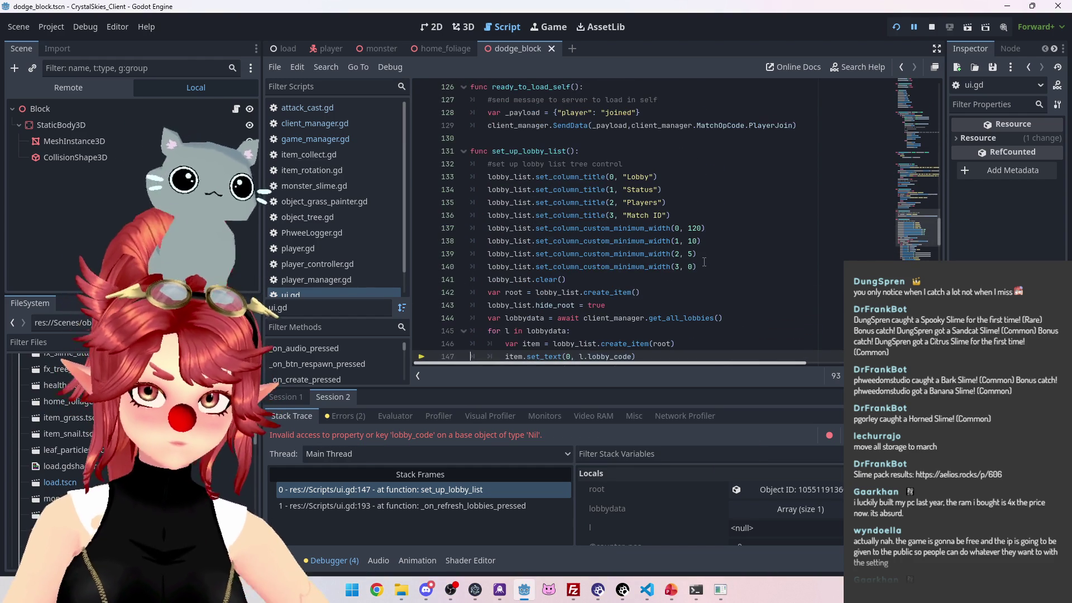
{"action": "scroll", "coordinate": [704, 262], "scroll_direction": "down", "scroll_amount": 2}
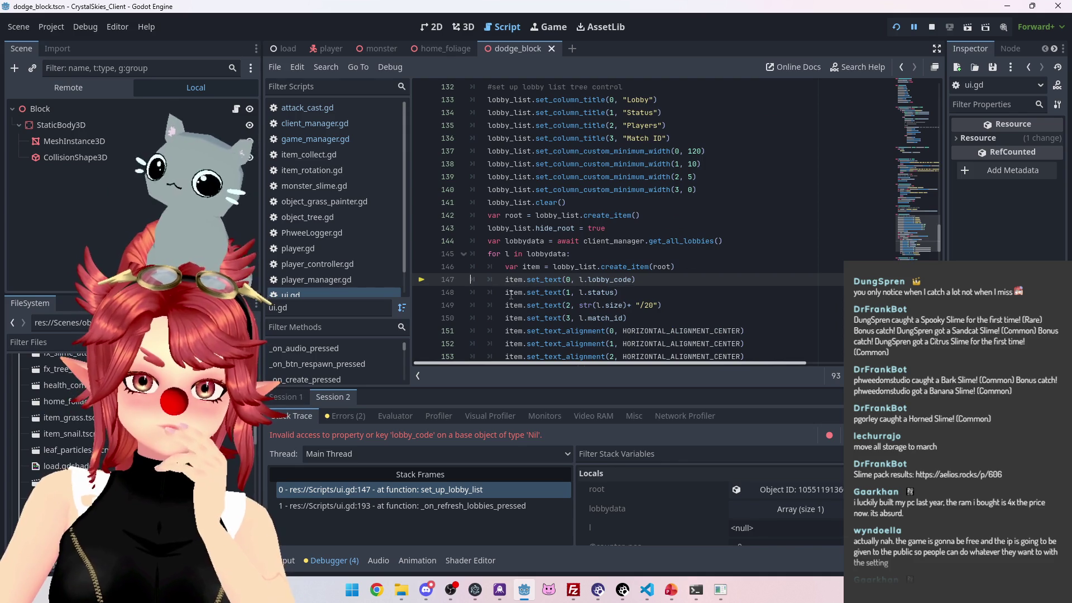
{"action": "mouse_move", "coordinate": [514, 282]}
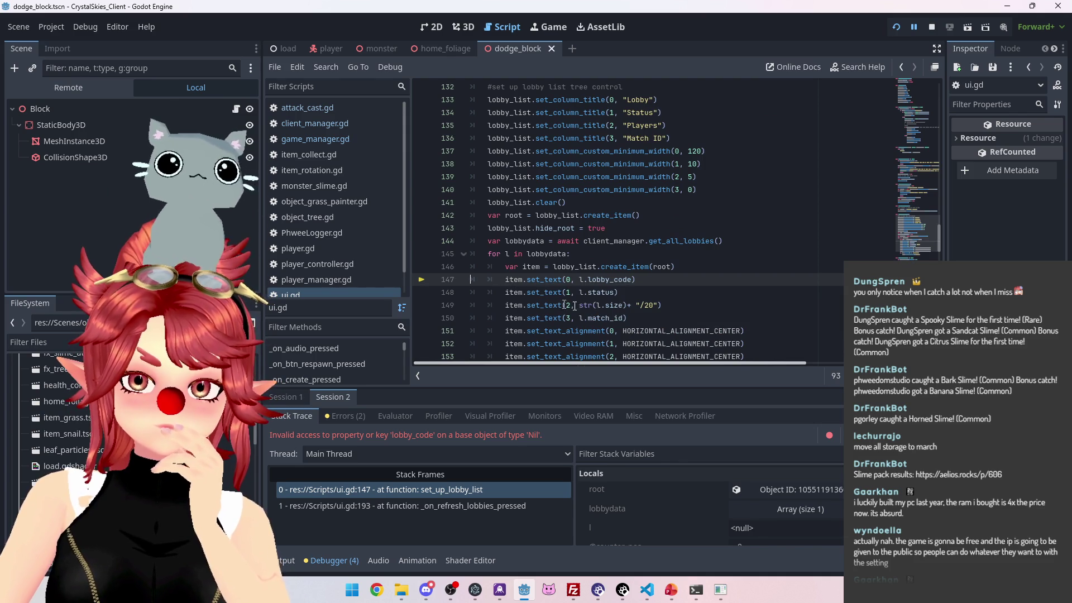
{"action": "mouse_move", "coordinate": [581, 283]}
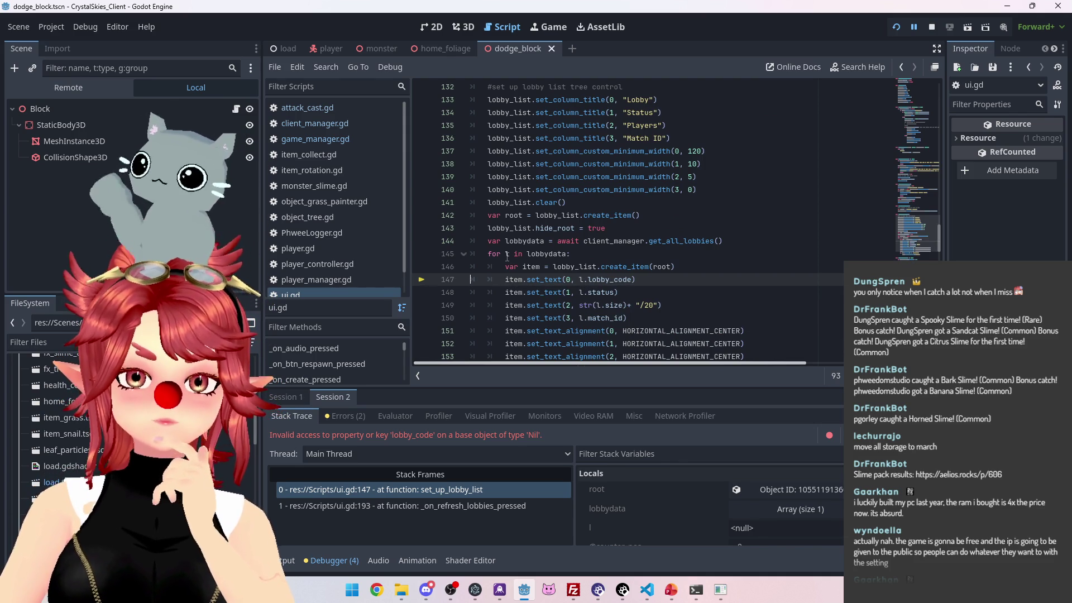
{"action": "mouse_move", "coordinate": [507, 255]}
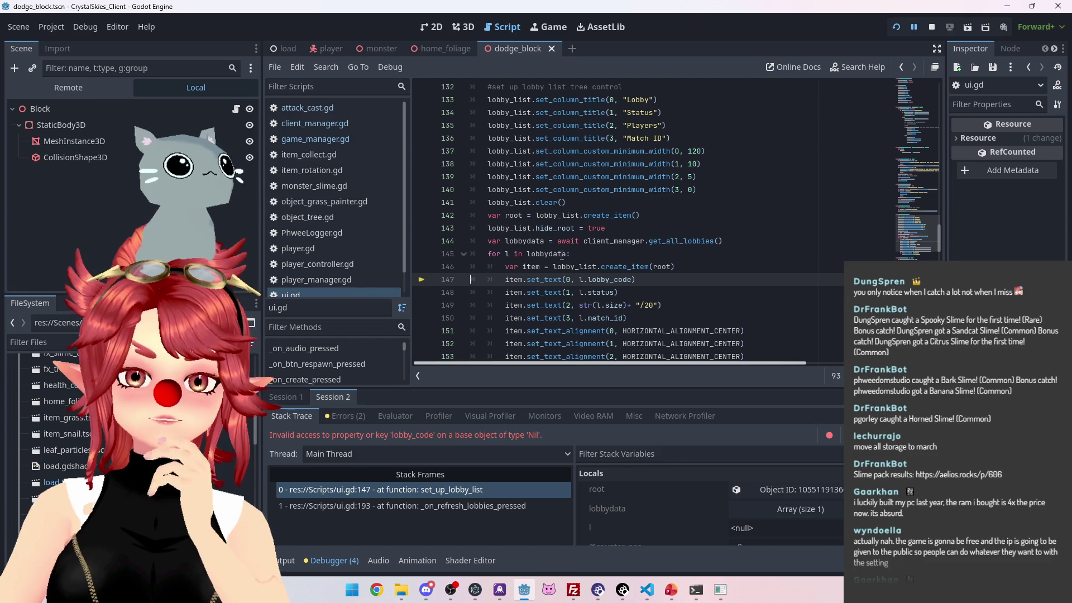
{"action": "mouse_move", "coordinate": [561, 255]}
{"action": "scroll", "coordinate": [562, 256], "scroll_direction": "up", "scroll_amount": 2}
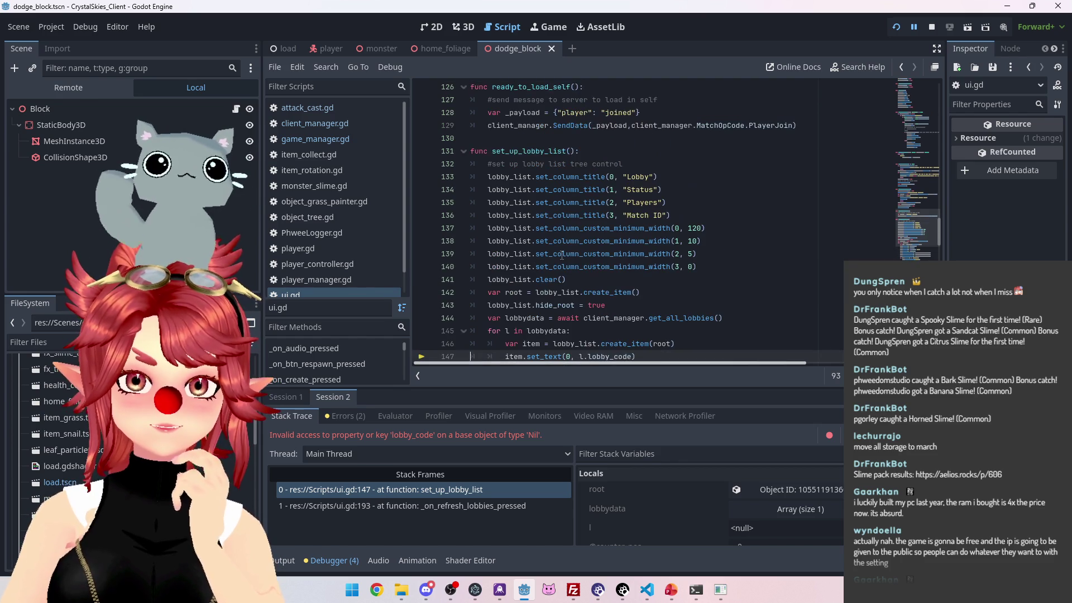
{"action": "scroll", "coordinate": [561, 256], "scroll_direction": "down", "scroll_amount": 2}
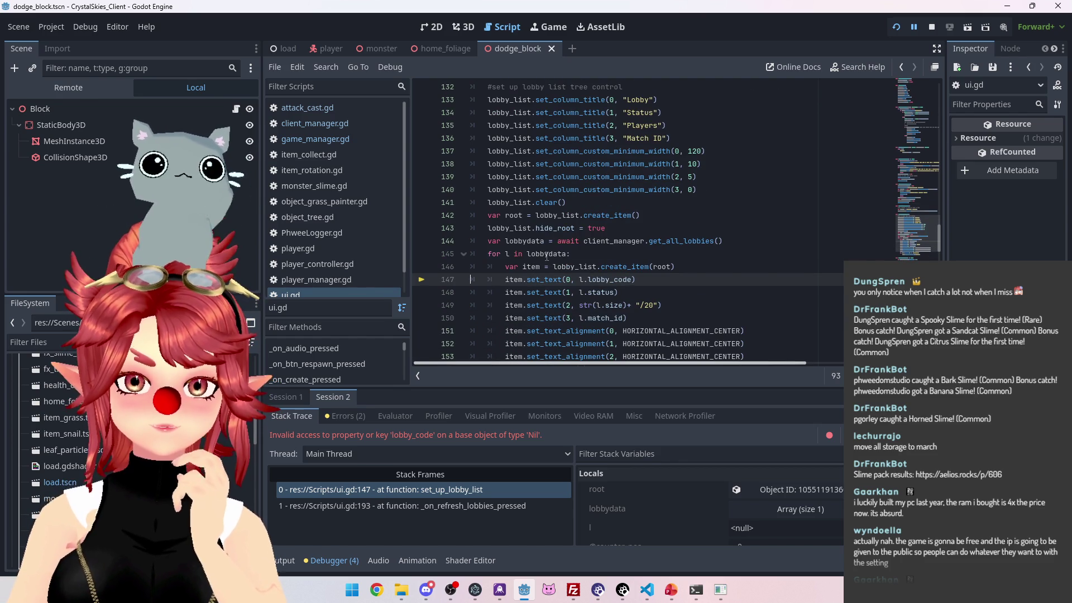
{"action": "mouse_move", "coordinate": [676, 245]}
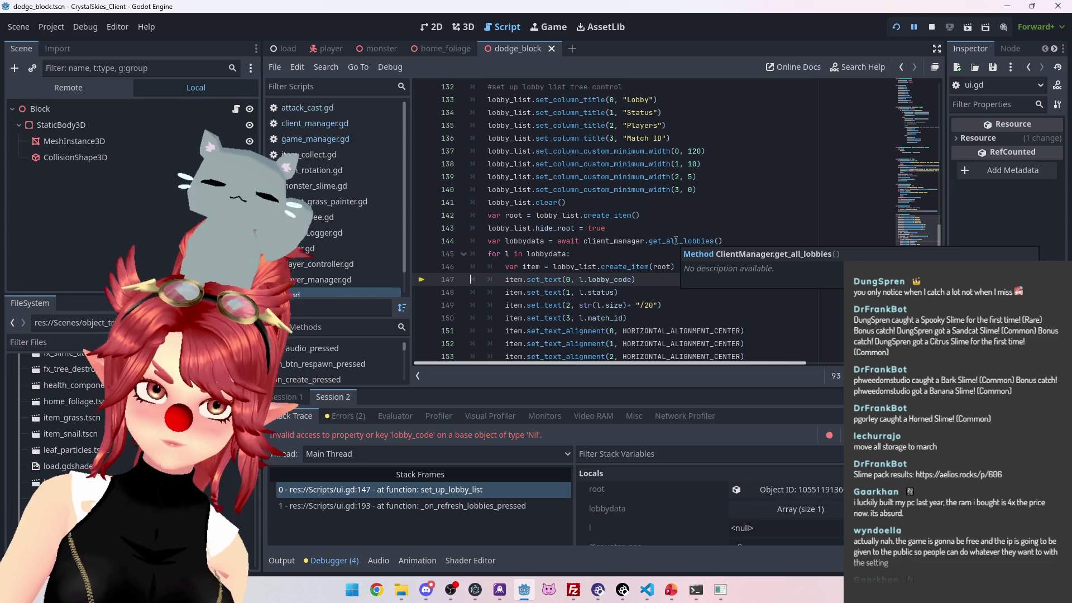
{"action": "left_click", "coordinate": [676, 240]}
{"action": "left_click", "coordinate": [676, 241], "text": "ctrl"}
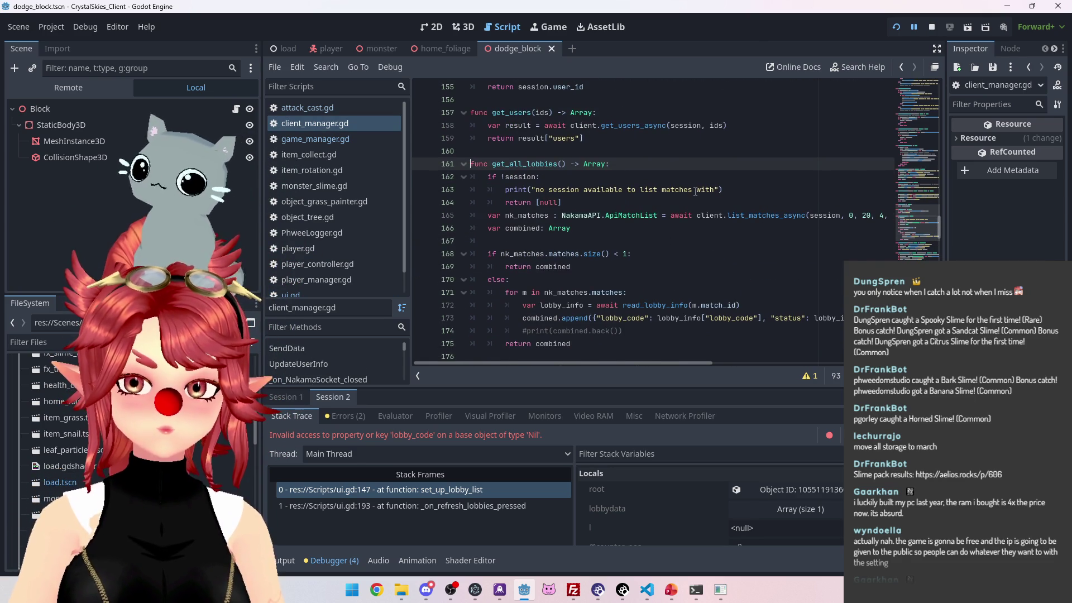
{"action": "scroll", "coordinate": [754, 223], "scroll_direction": "down", "scroll_amount": 1}
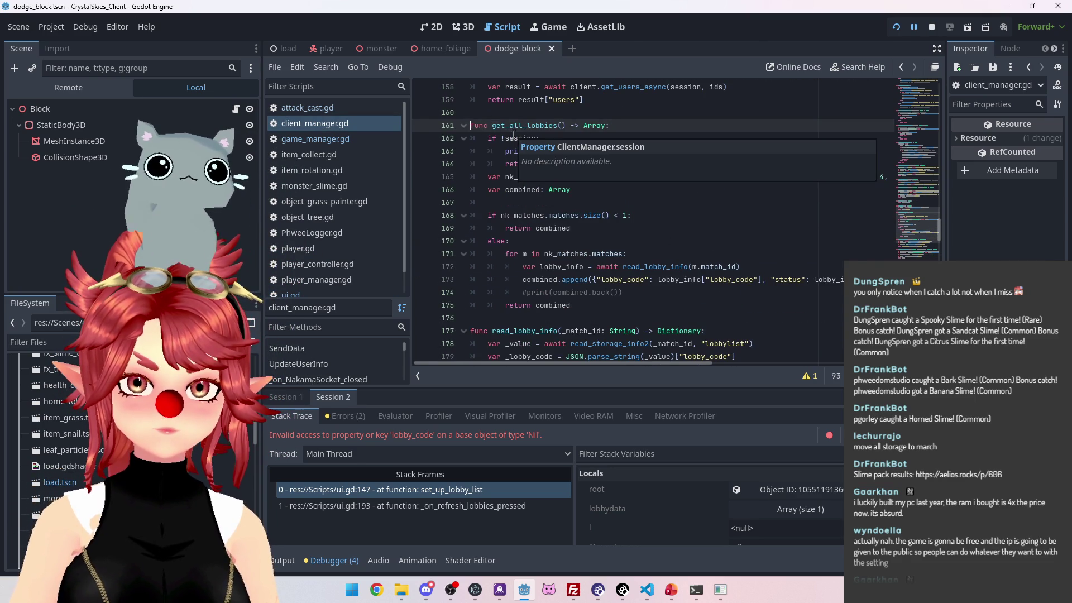
{"action": "left_click", "coordinate": [284, 560]}
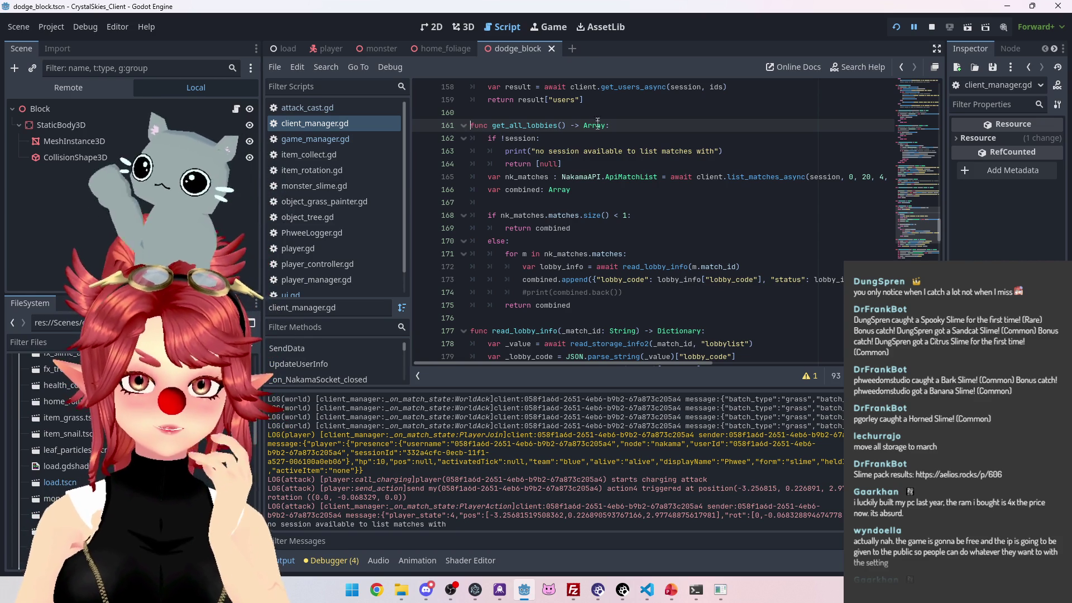
{"action": "scroll", "coordinate": [345, 194], "scroll_direction": "down", "scroll_amount": 1}
{"action": "scroll", "coordinate": [345, 194], "scroll_direction": "up", "scroll_amount": 1}
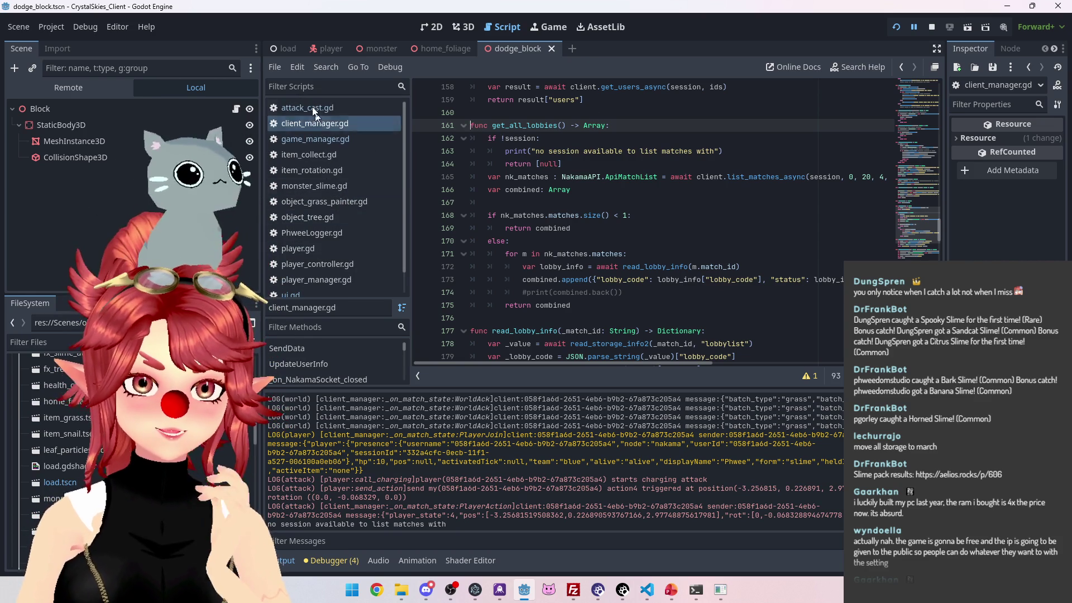
{"action": "left_click", "coordinate": [314, 136]}
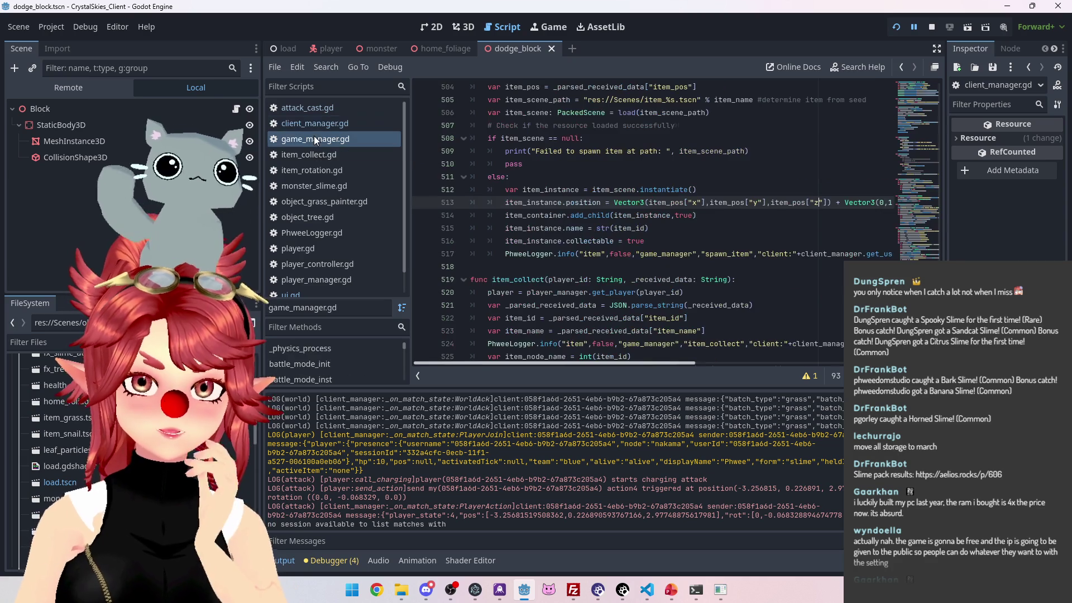
{"action": "left_click", "coordinate": [331, 560]}
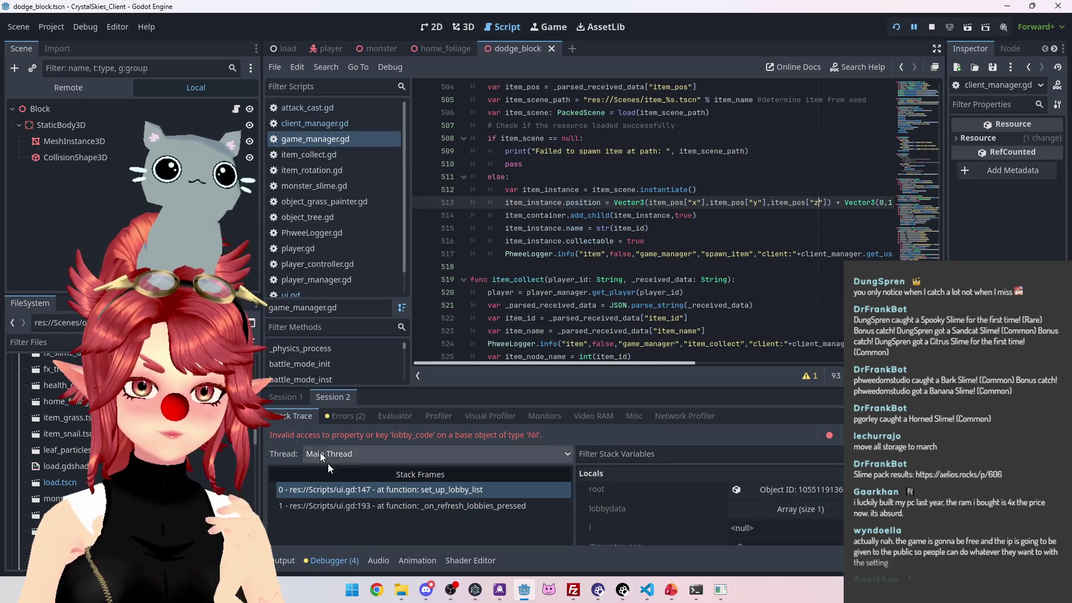
{"action": "left_click", "coordinate": [368, 492]}
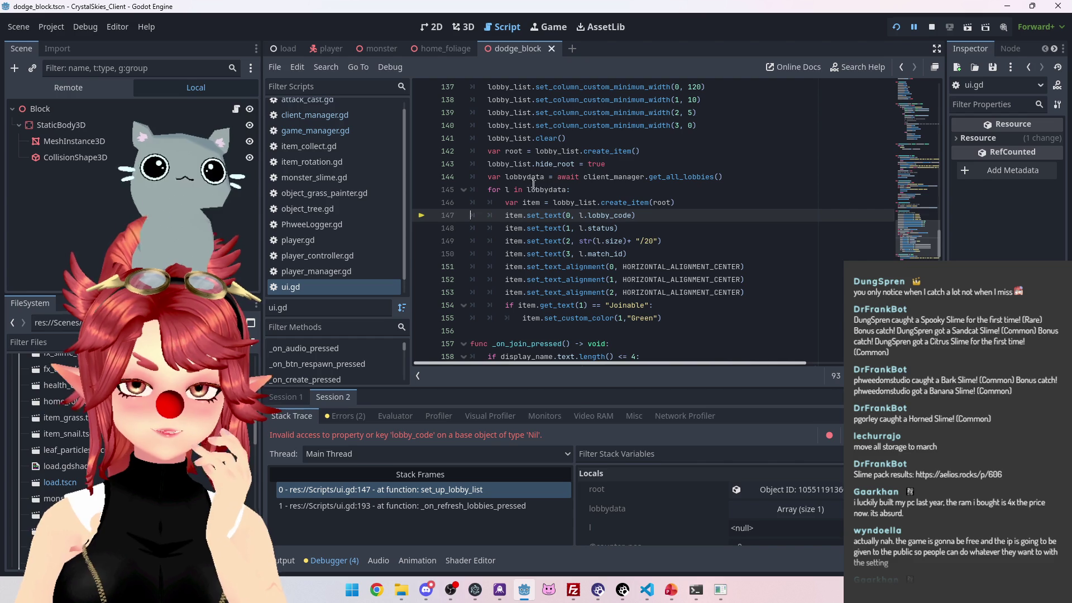
{"action": "mouse_move", "coordinate": [490, 188]}
{"action": "left_click", "coordinate": [745, 176]}
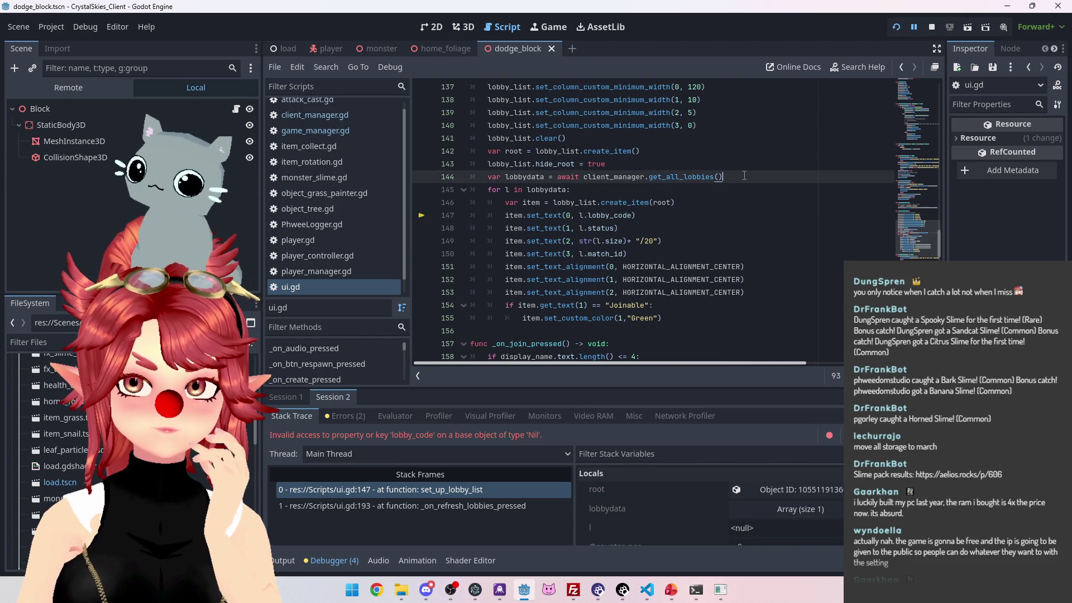
Start an if line above the loop, check lobbydata, then remove it.
{"action": "key", "text": "Return"}
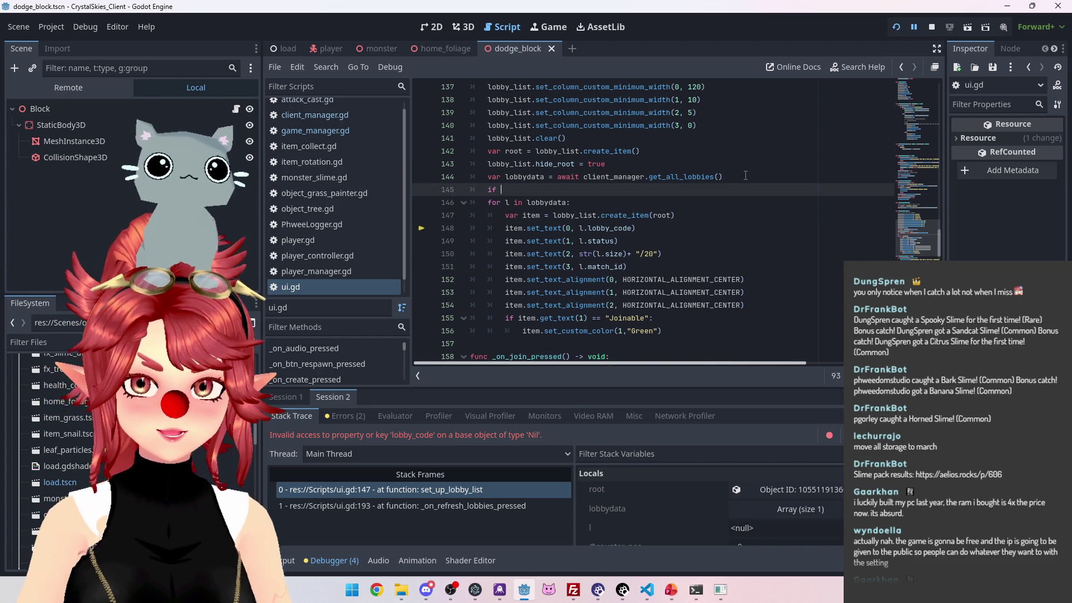
{"action": "type", "text": "if bo"}
{"action": "key", "text": "BackSpace"}
{"action": "key", "text": "BackSpace"}
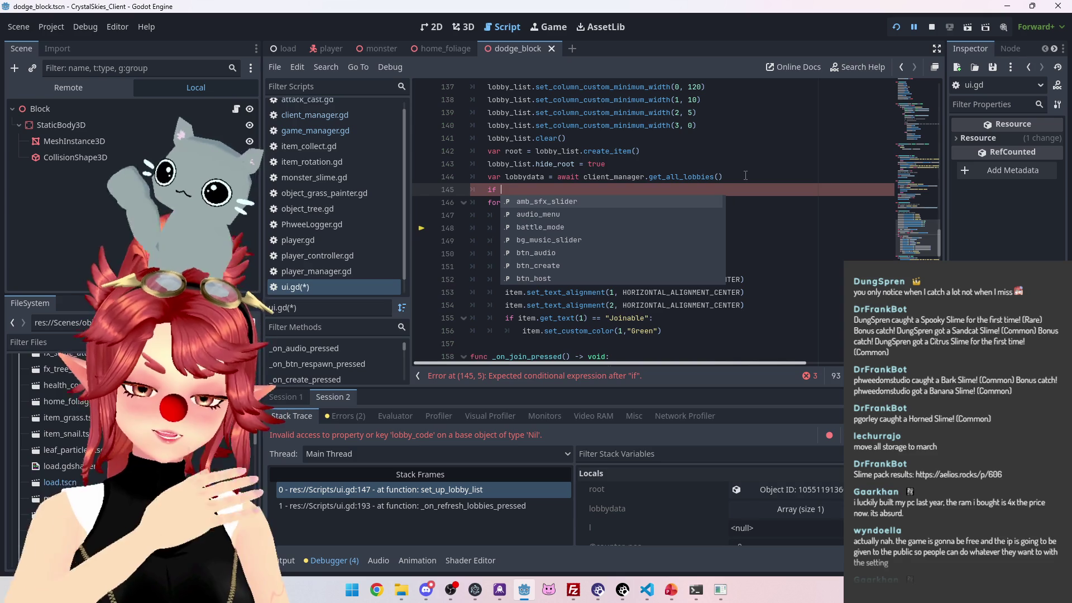
{"action": "left_click", "coordinate": [802, 507]}
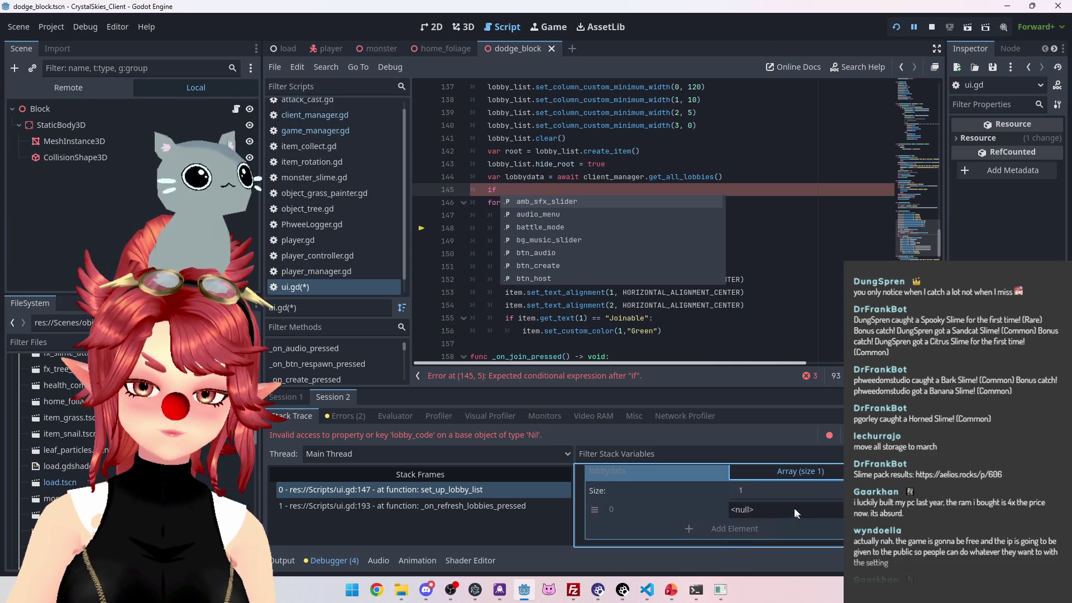
{"action": "left_click", "coordinate": [514, 188]}
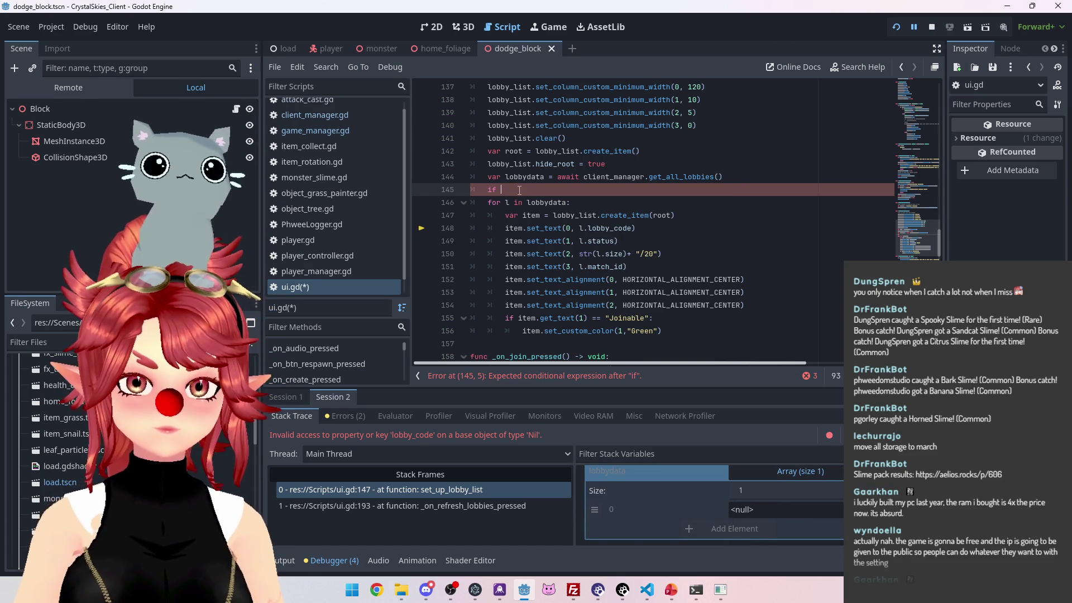
{"action": "key", "text": "BackSpace"}
{"action": "key", "text": "BackSpace"}
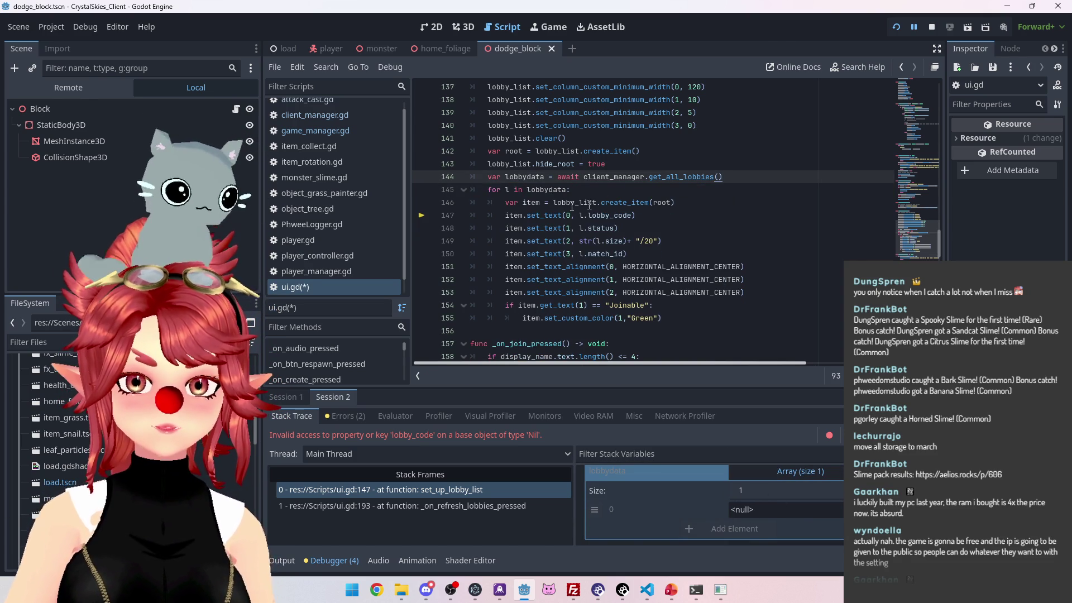
Add 'if l == null:' at the start of the lobby loop body.
{"action": "left_click", "coordinate": [507, 204]}
{"action": "key", "text": "Return"}
{"action": "key", "text": "Up"}
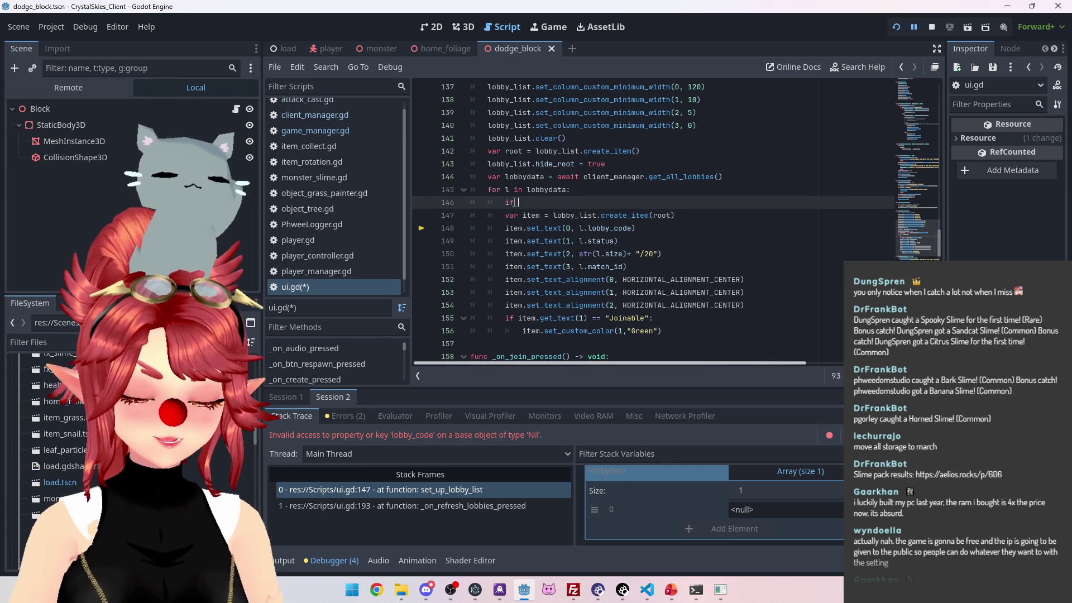
{"action": "type", "text": "l == null"}
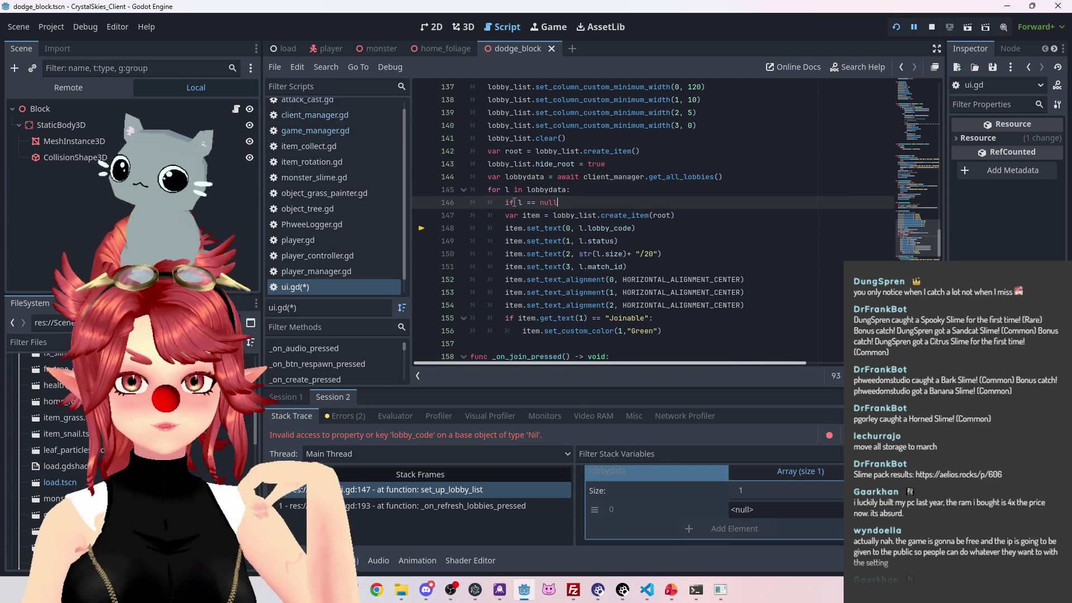
{"action": "type", "text": ":"}
{"action": "key", "text": "Return"}
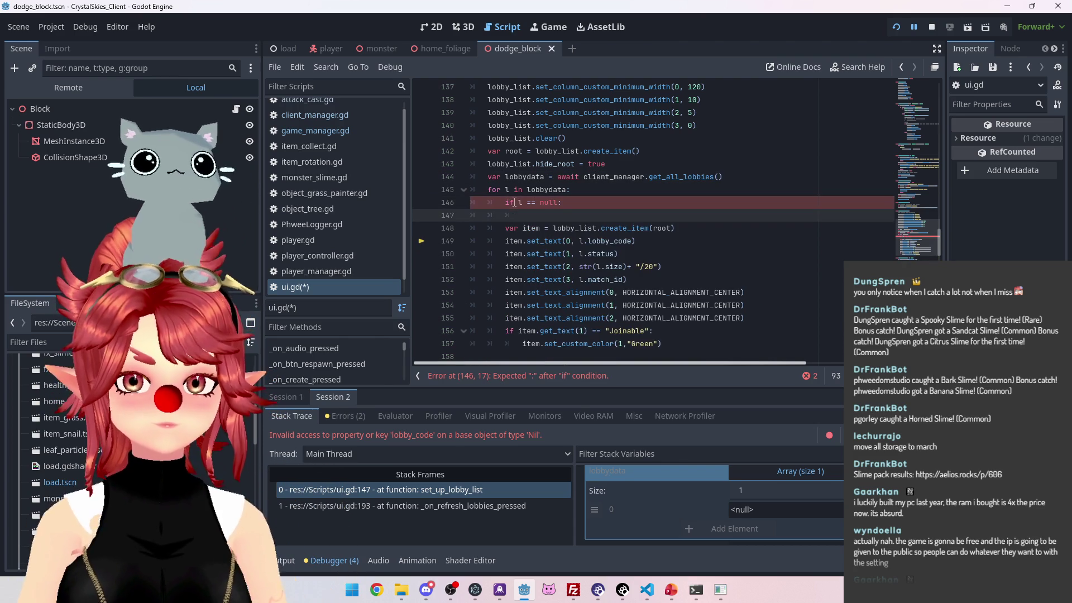
Paste the update_status_log call under the check with message 'No lobbies available', adding a following line.
{"action": "scroll", "coordinate": [655, 283], "scroll_direction": "down", "scroll_amount": 2}
{"action": "mouse_move", "coordinate": [835, 321]}
{"action": "left_mouse_down"}
{"action": "mouse_move", "coordinate": [528, 308]}
{"action": "mouse_move", "coordinate": [506, 318]}
{"action": "left_mouse_up"}
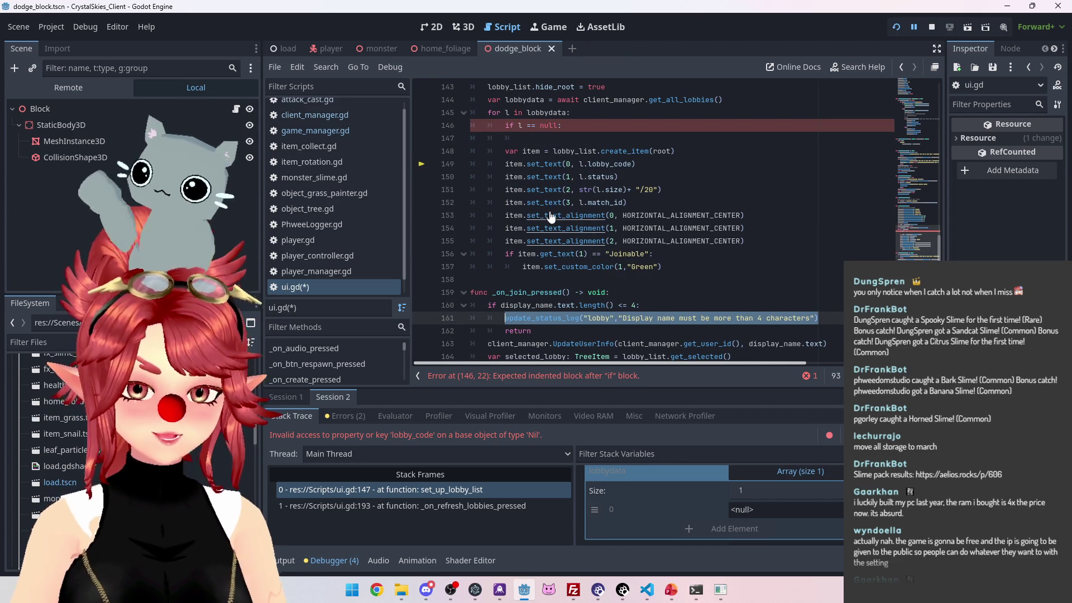
{"action": "key", "text": "ctrl+c"}
{"action": "left_click", "coordinate": [545, 138]}
{"action": "key", "text": "ctrl+v"}
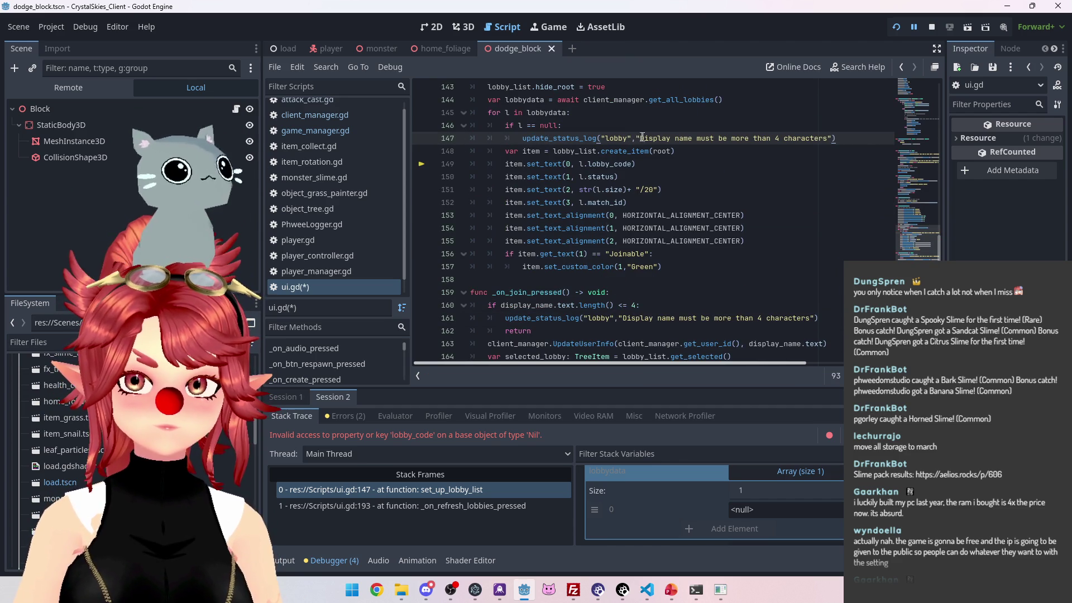
{"action": "left_click_drag", "start_coordinate": [640, 139], "coordinate": [841, 140]}
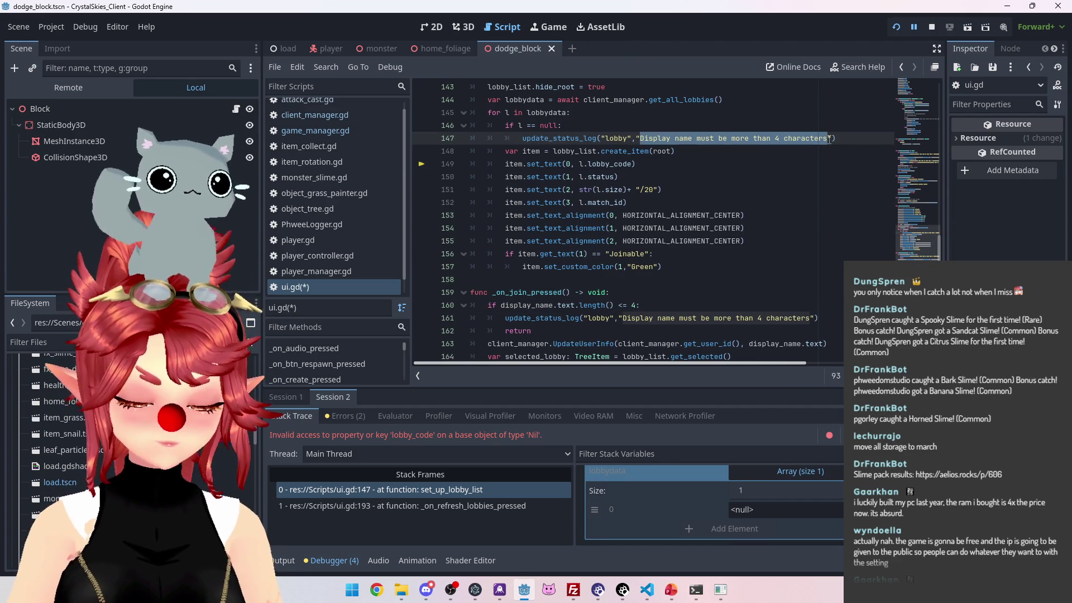
{"action": "type", "text": "No lobbies ava"}
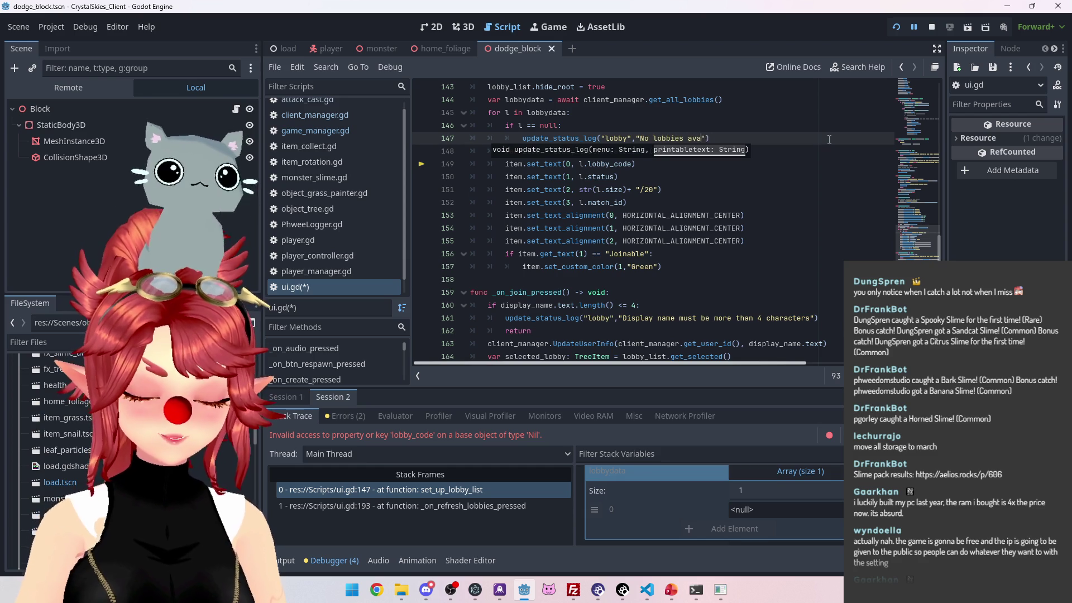
{"action": "left_click", "coordinate": [761, 138]}
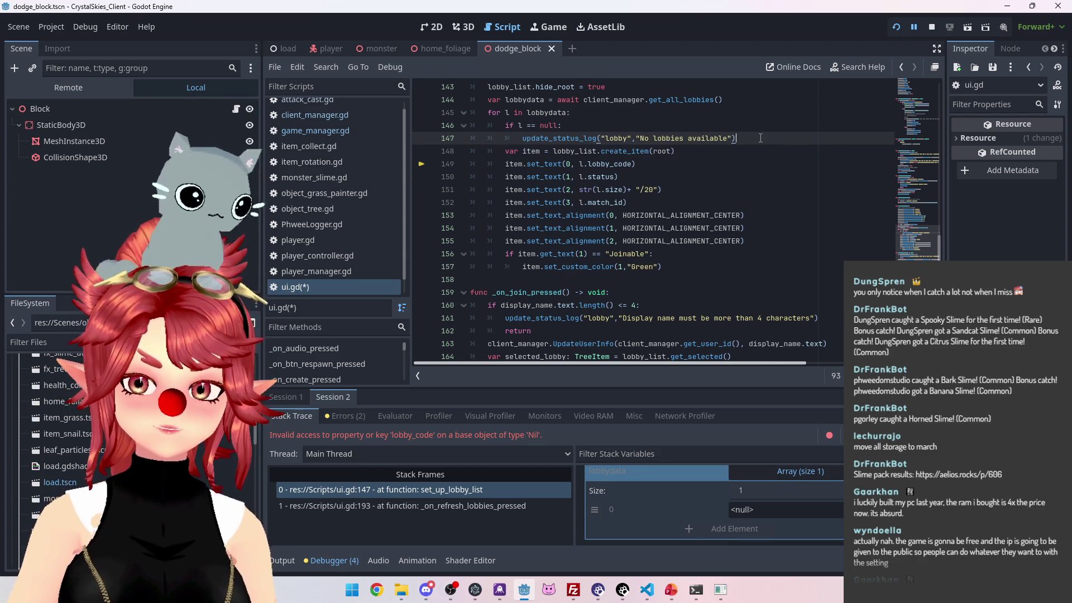
{"action": "key", "text": "Return"}
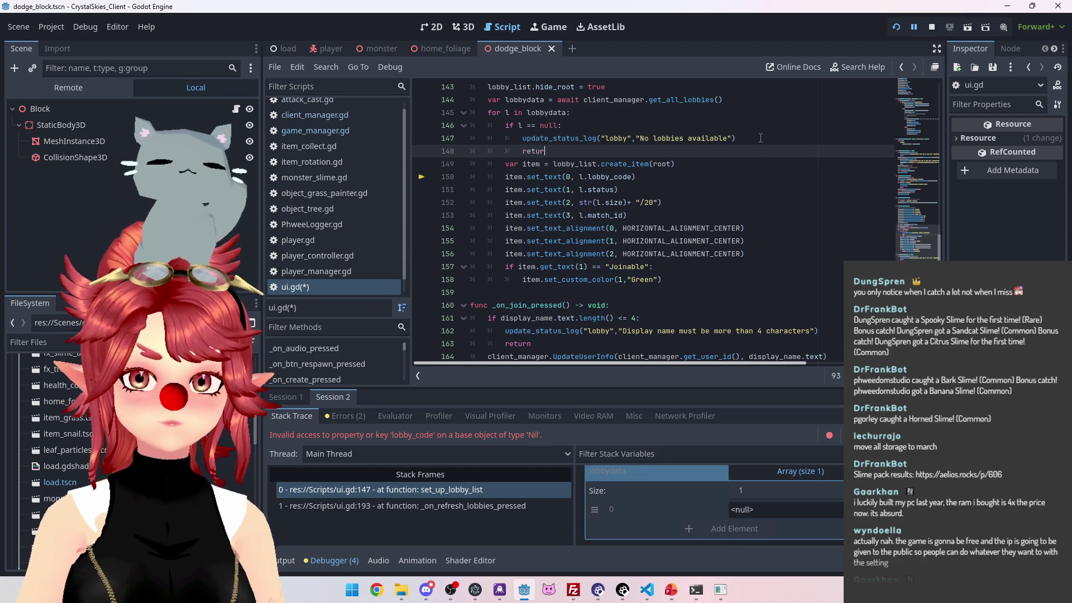
{"action": "scroll", "coordinate": [724, 225], "scroll_direction": "up", "scroll_amount": 2}
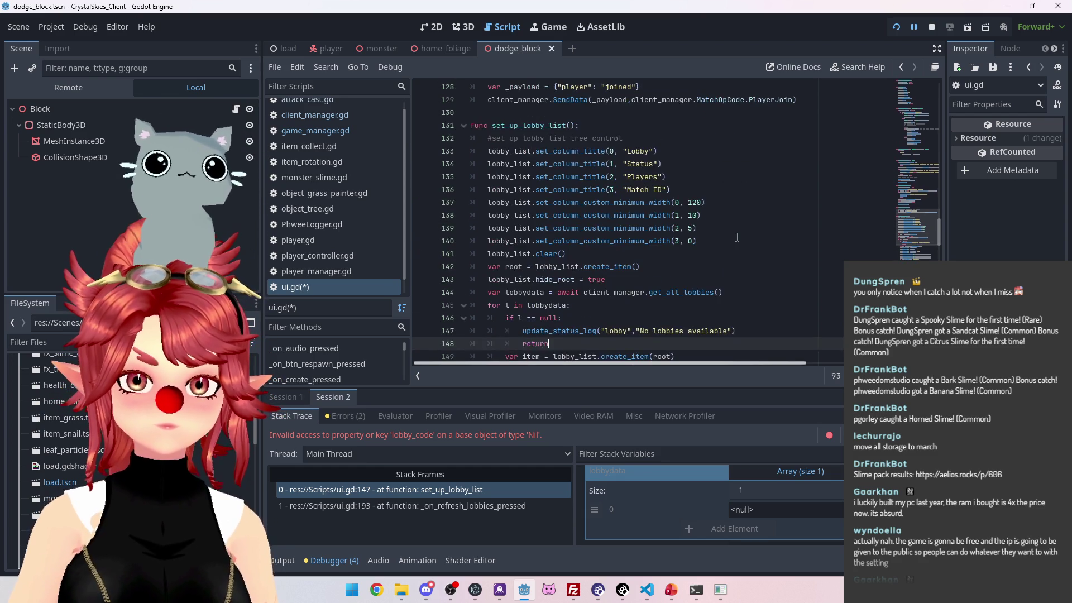
{"action": "scroll", "coordinate": [643, 210], "scroll_direction": "up", "scroll_amount": 3}
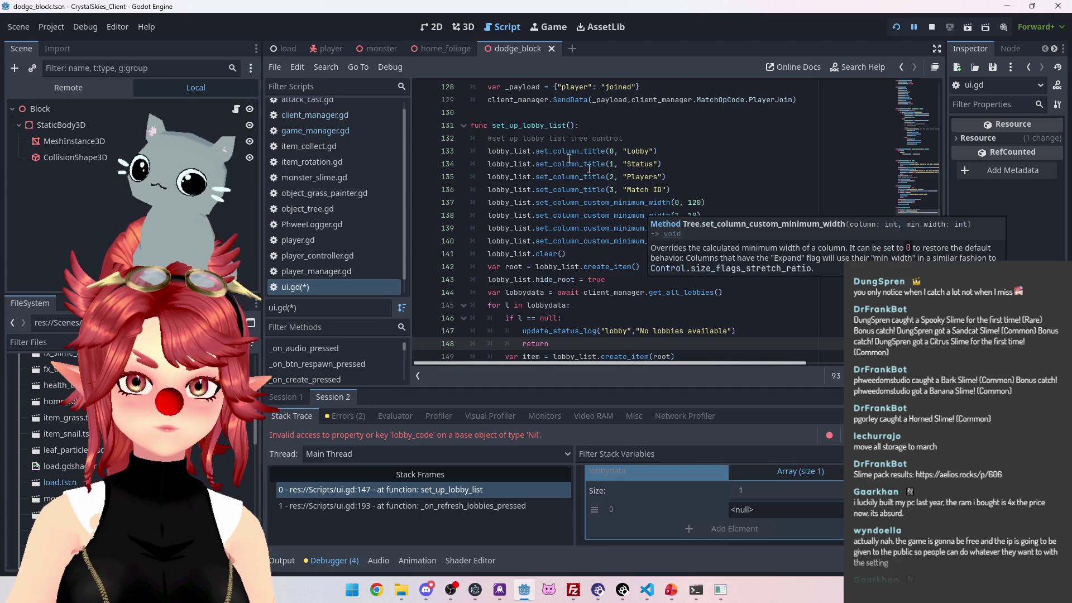
{"action": "scroll", "coordinate": [552, 158], "scroll_direction": "down", "scroll_amount": 4}
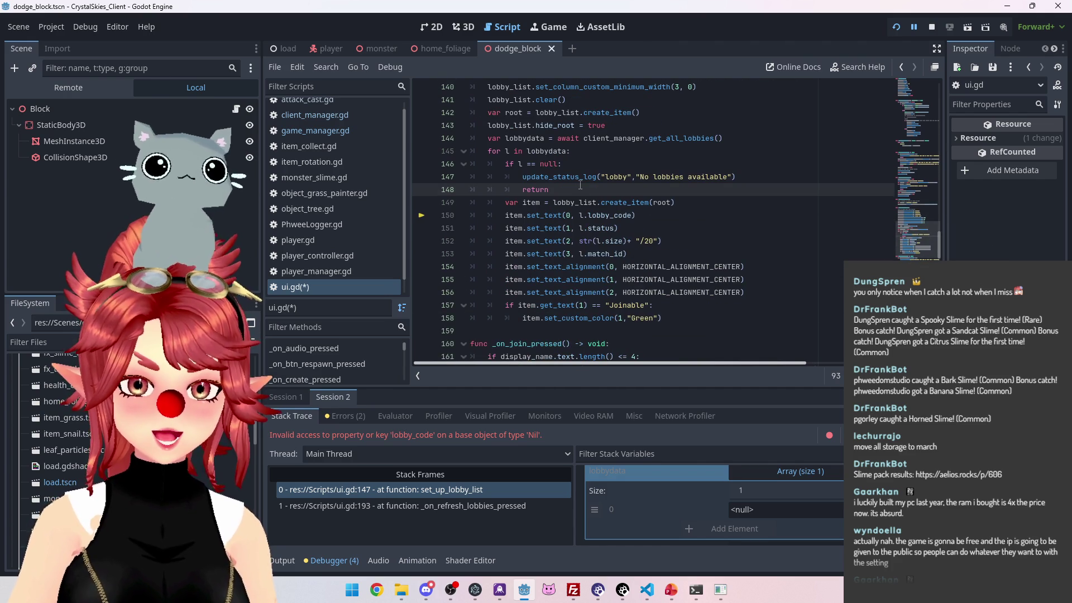
{"action": "scroll", "coordinate": [580, 184], "scroll_direction": "up", "scroll_amount": 4}
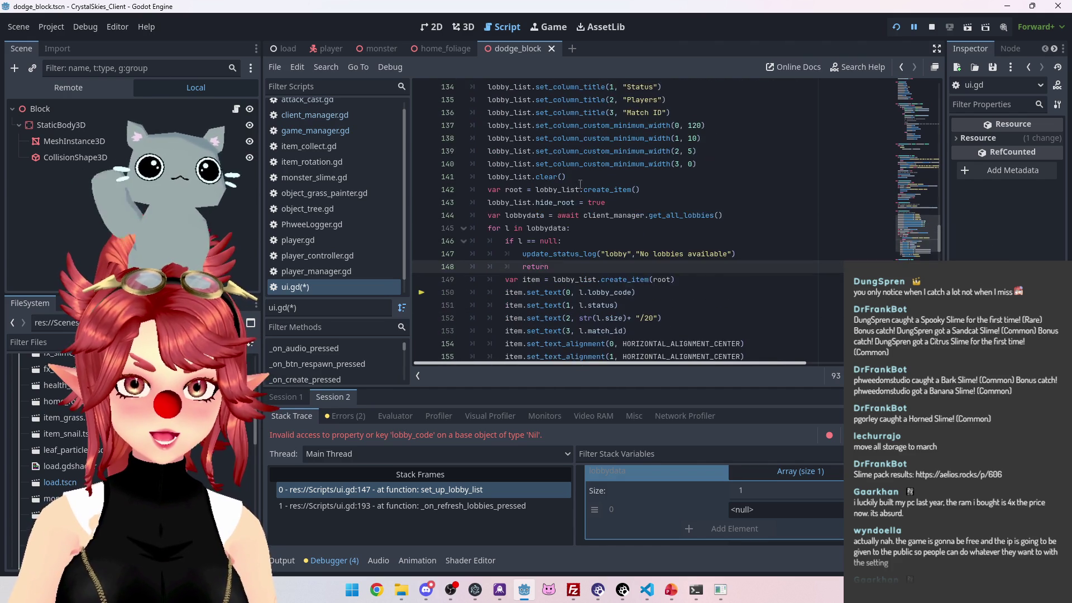
{"action": "scroll", "coordinate": [581, 185], "scroll_direction": "down", "scroll_amount": 2}
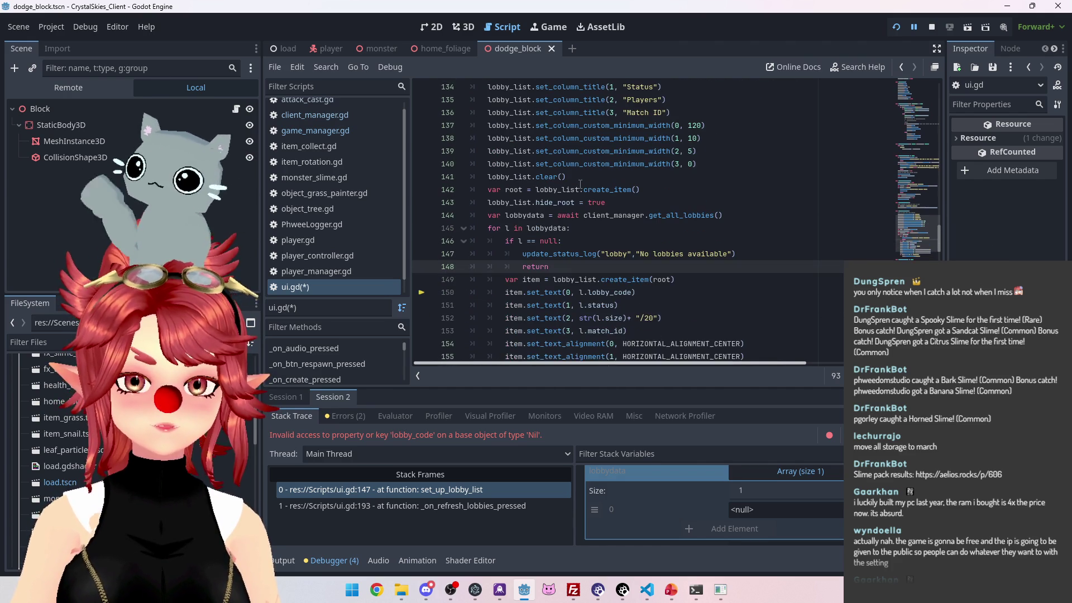
Resume the paused game and refresh the lobby list in it.
{"action": "left_click", "coordinate": [521, 506]}
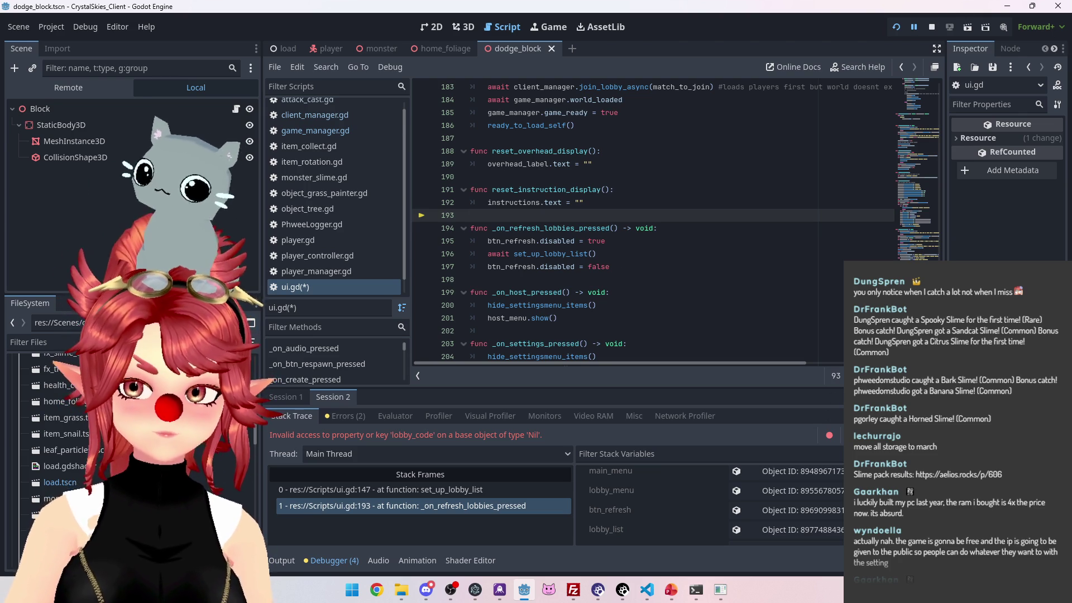
{"action": "left_click", "coordinate": [914, 27]}
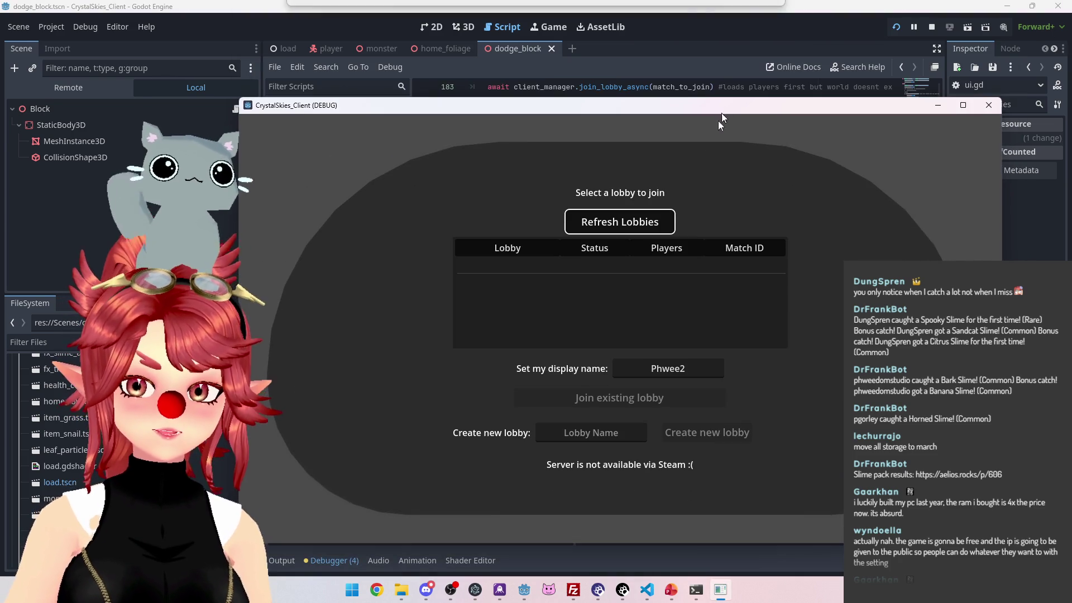
{"action": "left_click", "coordinate": [622, 223]}
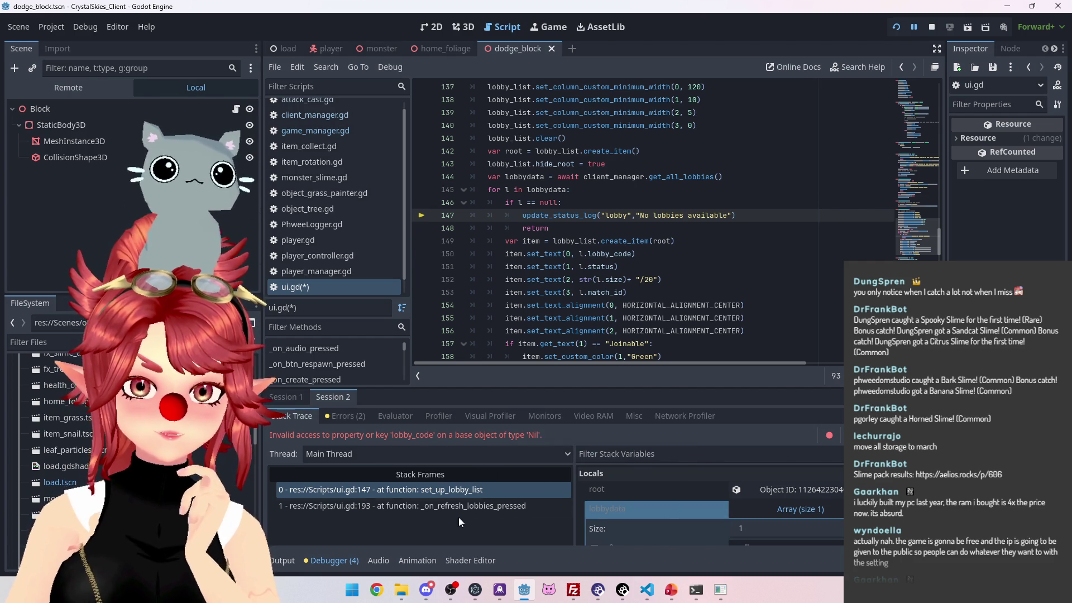
Inspect set_up_lobby_list's stack frames and locals to confirm l is null.
{"action": "scroll", "coordinate": [737, 511], "scroll_direction": "down", "scroll_amount": 1}
{"action": "left_click", "coordinate": [770, 499]}
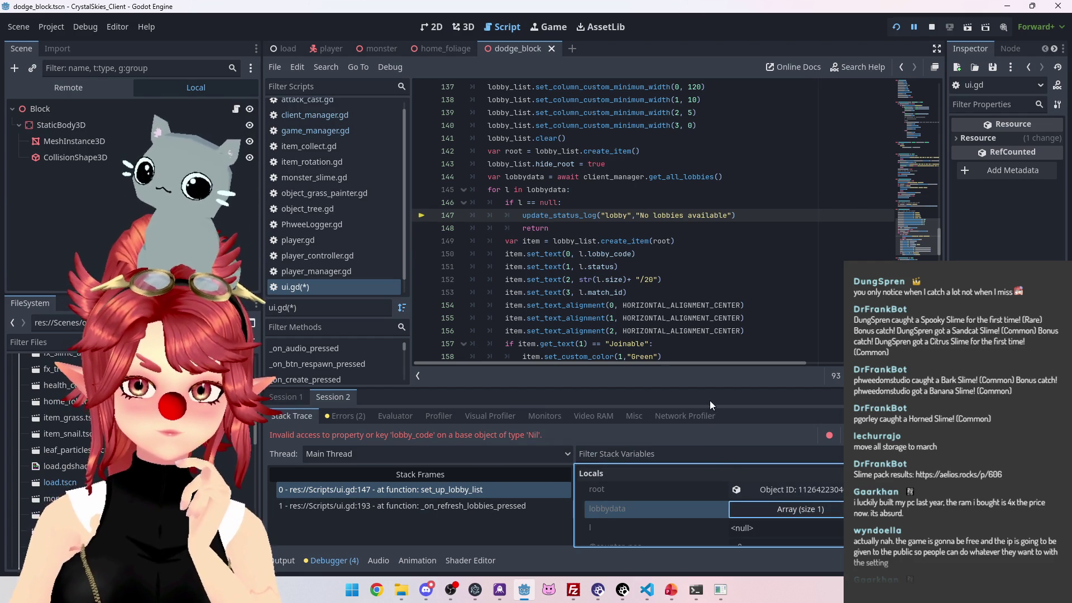
{"action": "left_click_drag", "start_coordinate": [709, 388], "coordinate": [689, 270]}
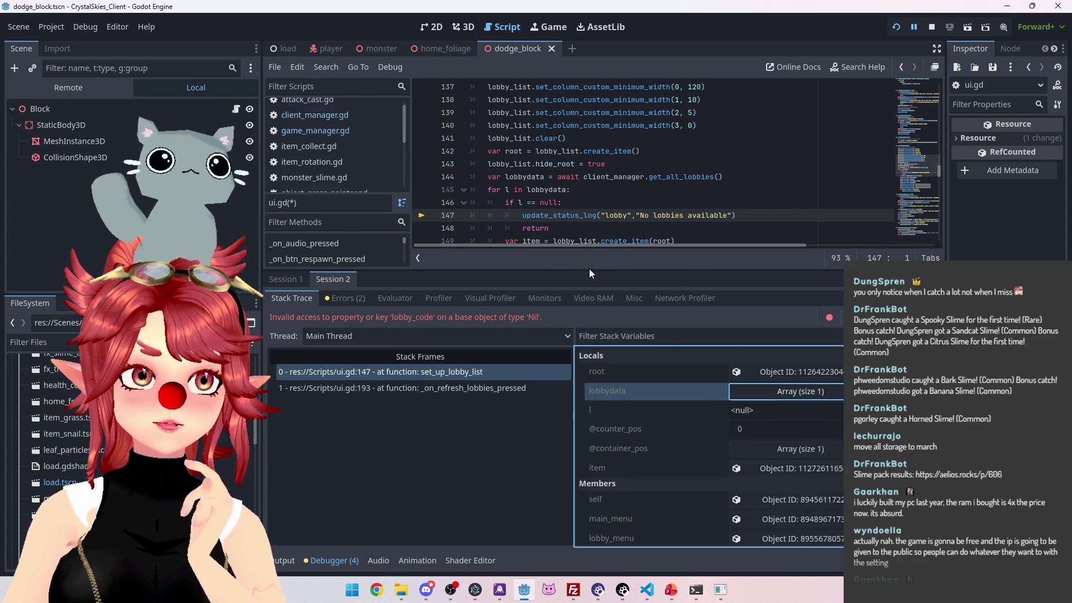
{"action": "mouse_move", "coordinate": [588, 269]}
{"action": "left_mouse_down"}
{"action": "mouse_move", "coordinate": [582, 368]}
{"action": "mouse_move", "coordinate": [582, 276]}
{"action": "left_mouse_up"}
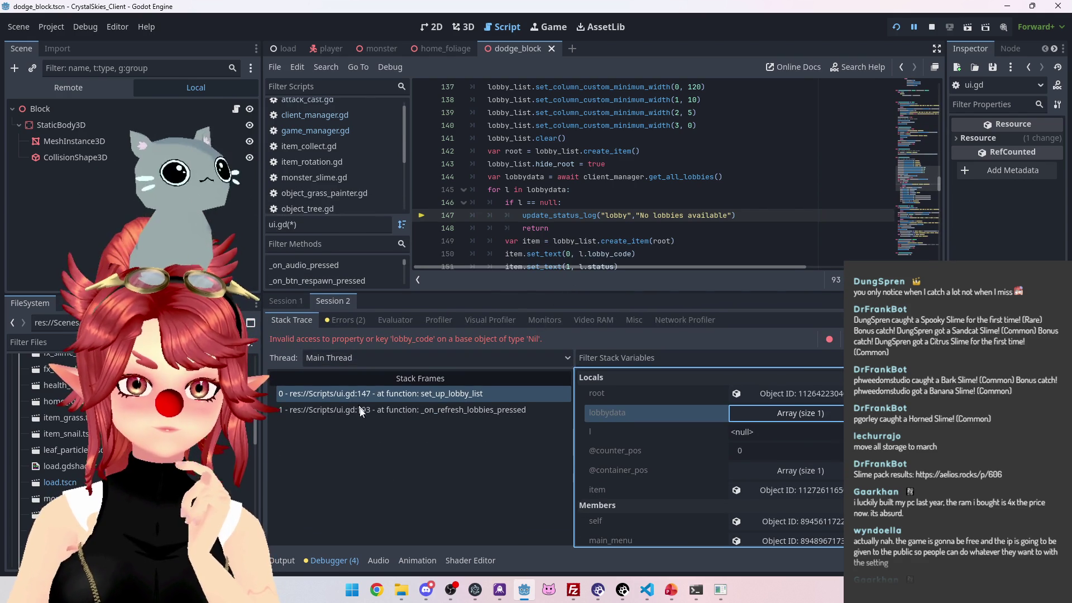
{"action": "left_click", "coordinate": [381, 410]}
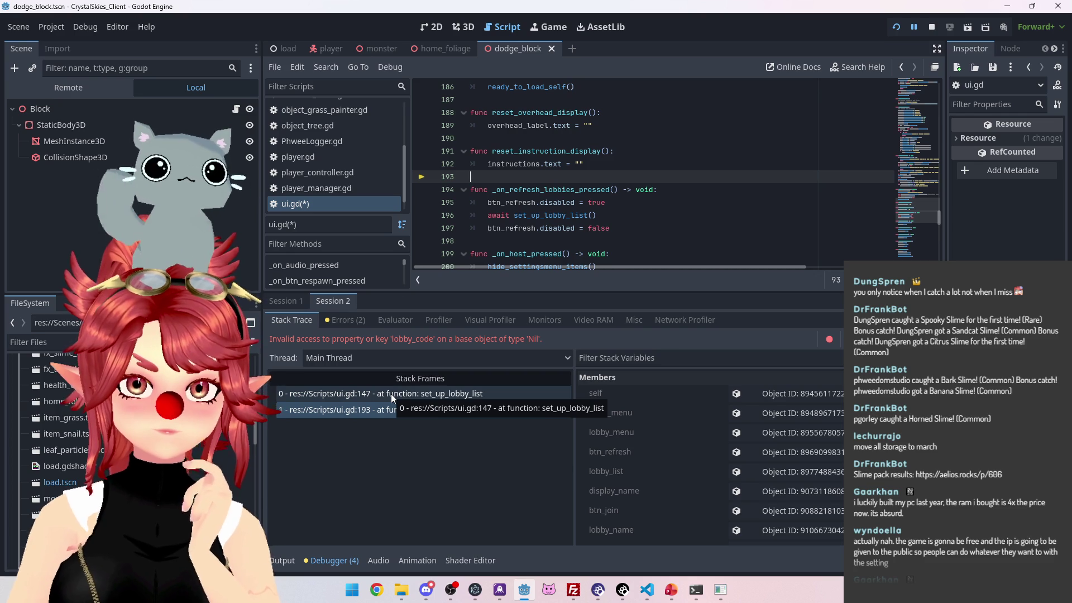
{"action": "left_click", "coordinate": [391, 394]}
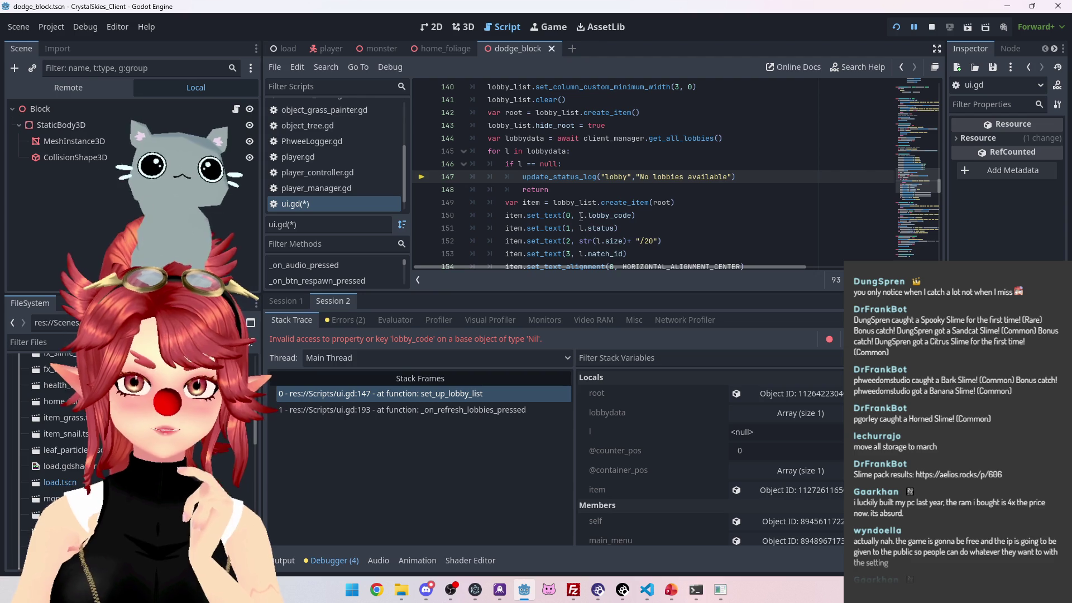
{"action": "mouse_move", "coordinate": [581, 216]}
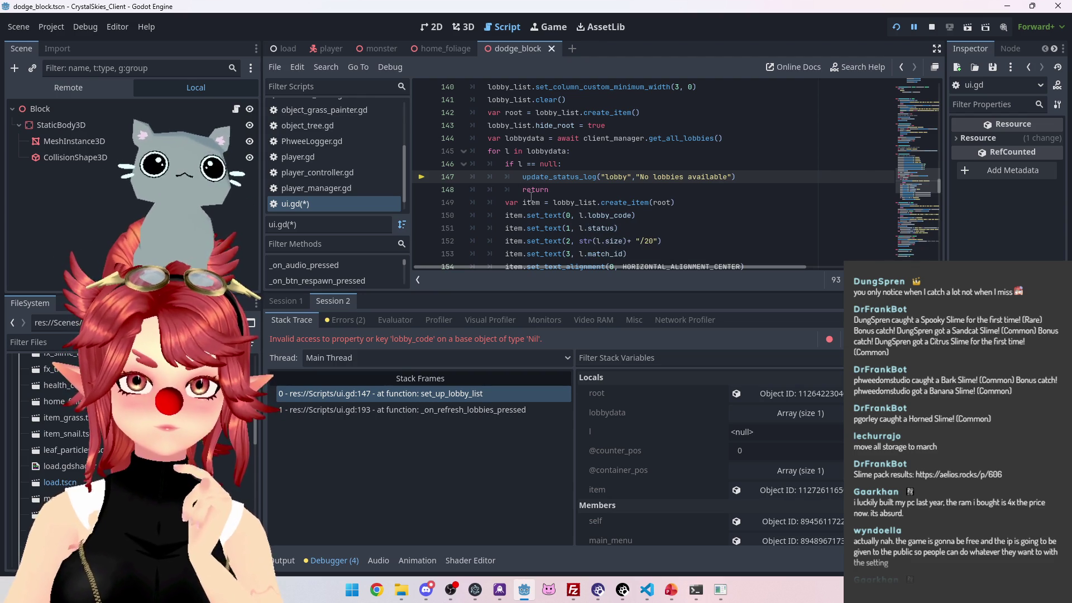
Stop the game and relaunch the project with F5.
{"action": "left_click", "coordinate": [936, 29]}
{"action": "left_click", "coordinate": [734, 164]}
{"action": "key", "text": "F5"}
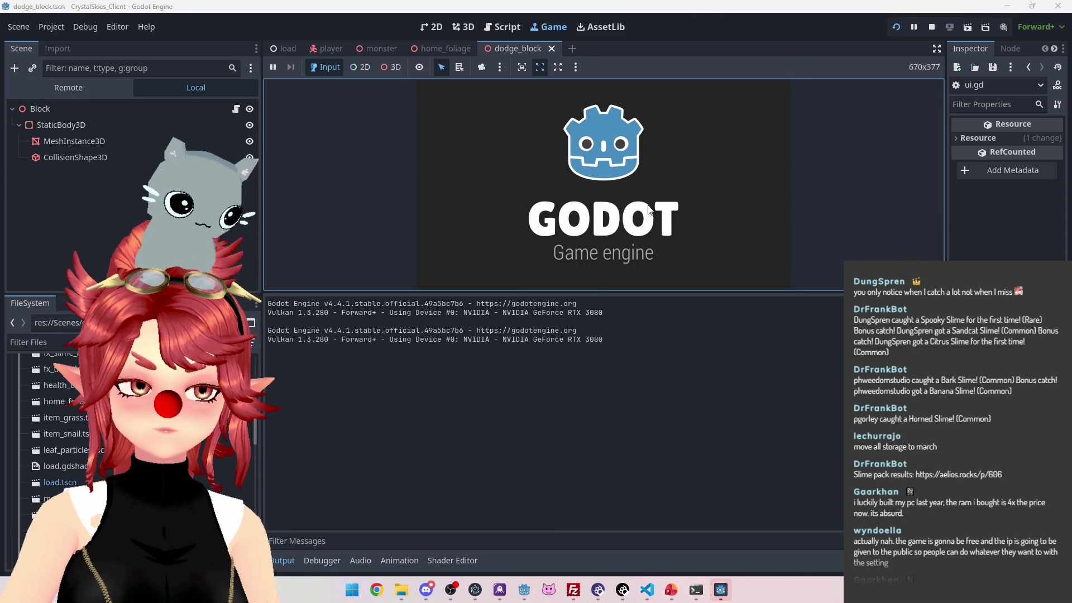
{"action": "left_click_drag", "start_coordinate": [604, 293], "coordinate": [608, 413]}
Create lobby 'asddd' under a display name, play briefly, then press Escape.
{"action": "left_click", "coordinate": [700, 285]}
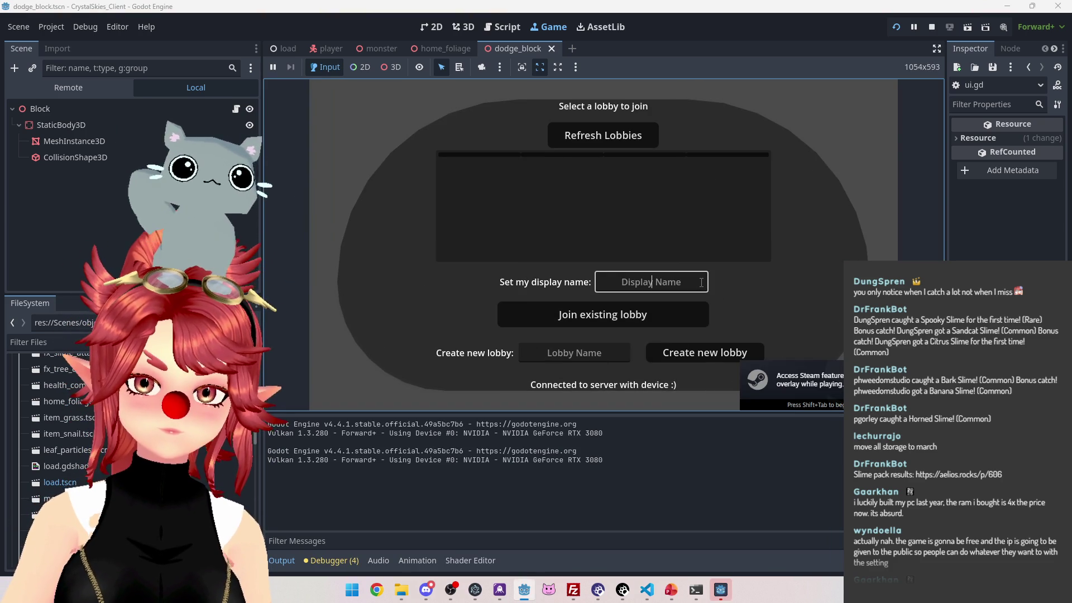
{"action": "type", "text": "Phwee"}
{"action": "key", "text": "Tab"}
{"action": "type", "text": "asddd"}
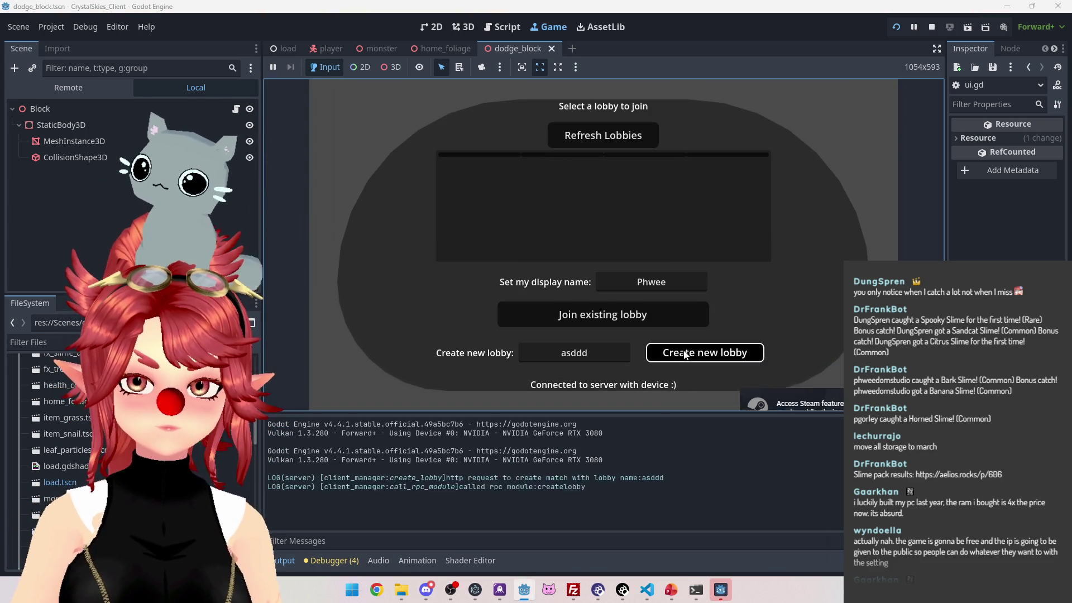
{"action": "left_click", "coordinate": [684, 351]}
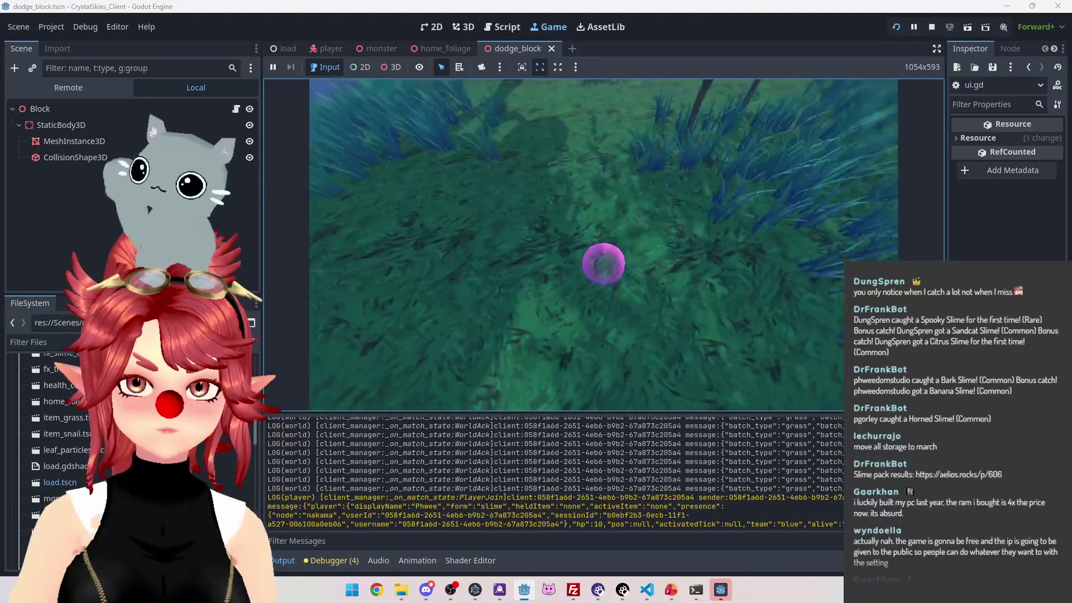
{"action": "key", "text": "space"}
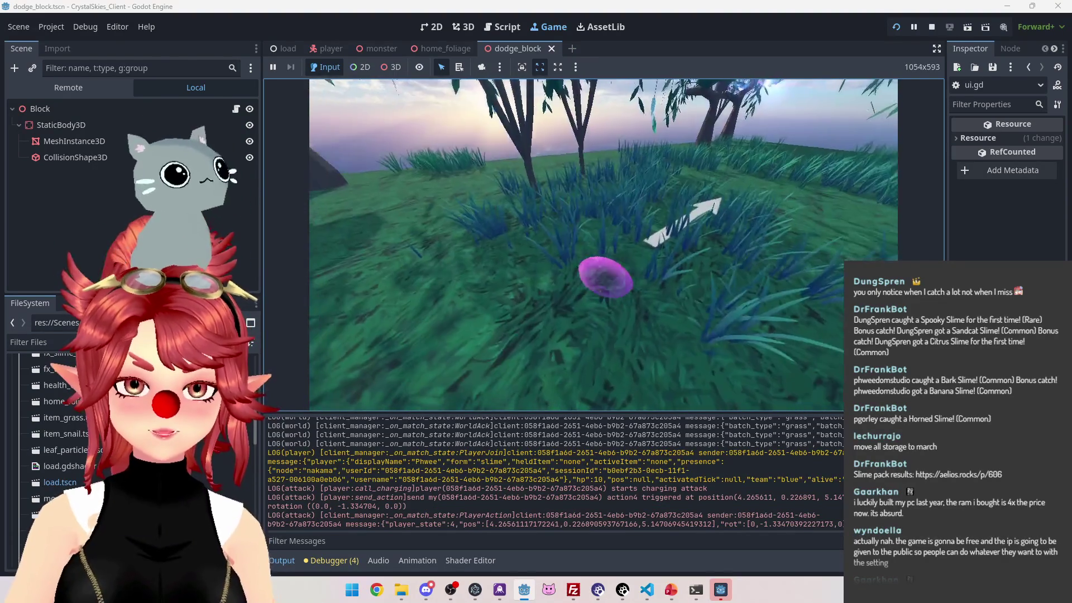
{"action": "key", "text": "Escape"}
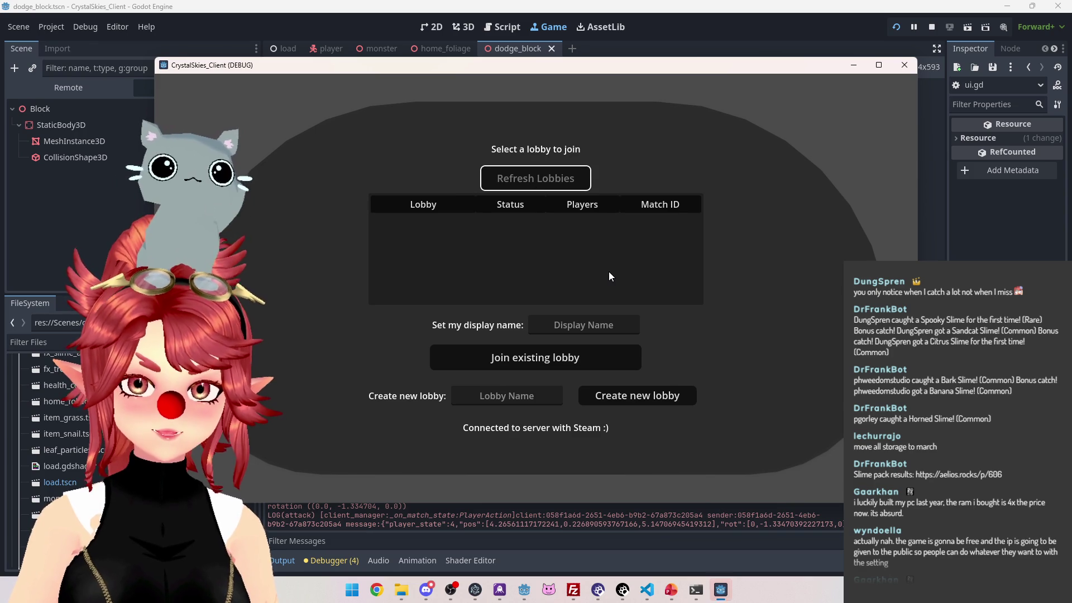
Join the existing 'asddd' lobby under a second display name.
{"action": "left_click", "coordinate": [502, 219]}
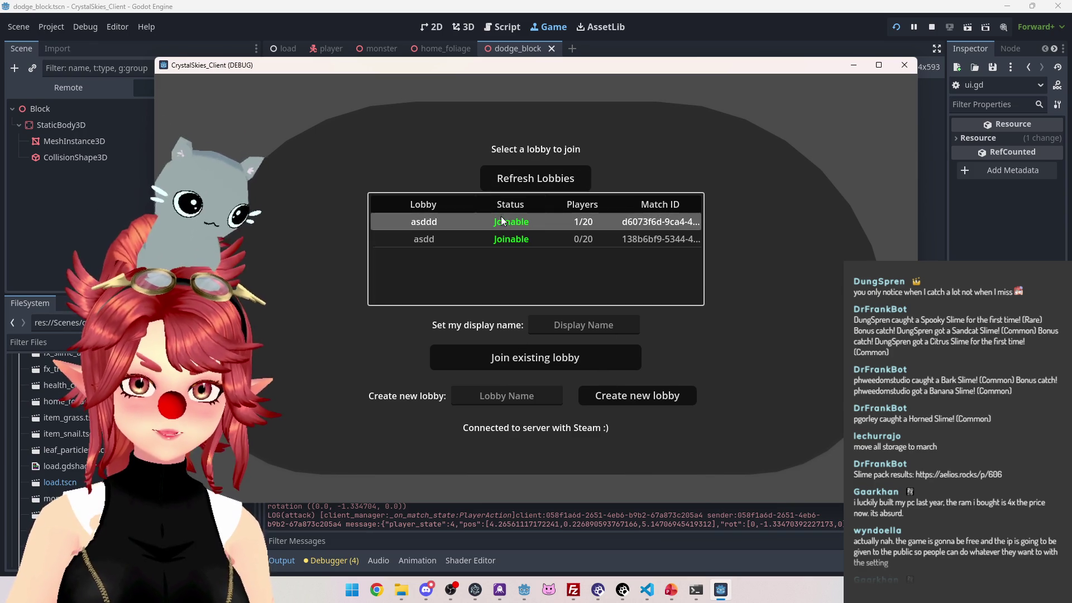
{"action": "left_click", "coordinate": [589, 318]}
{"action": "type", "text": "Phwee2"}
{"action": "left_click", "coordinate": [535, 358]}
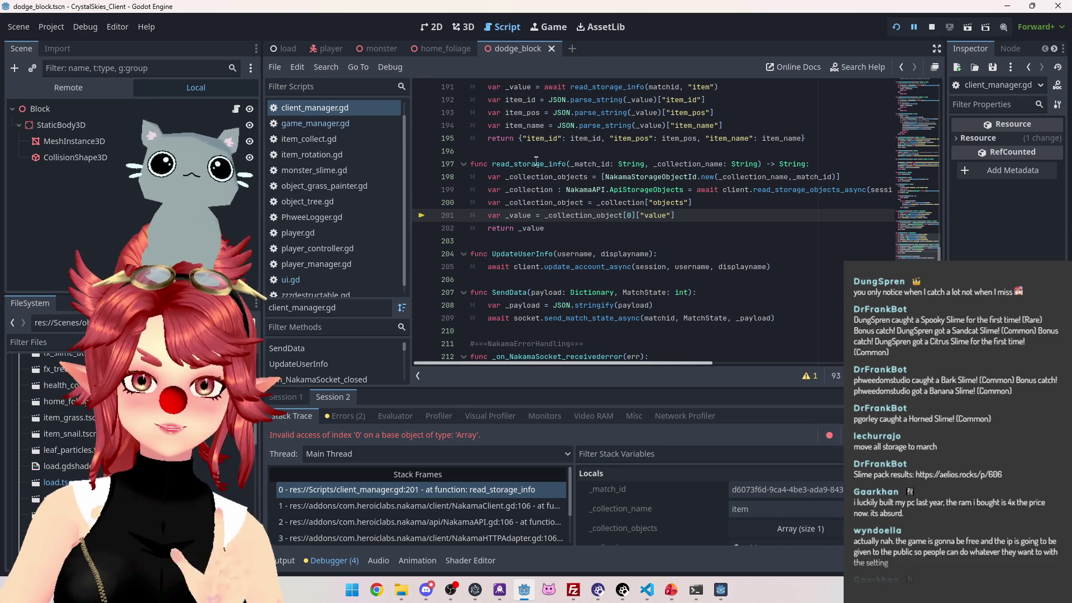
Inspect the client_manager.gd and NakamaClient.gd stack frames, then stop the debug session with F8.
{"action": "mouse_move", "coordinate": [783, 190]}
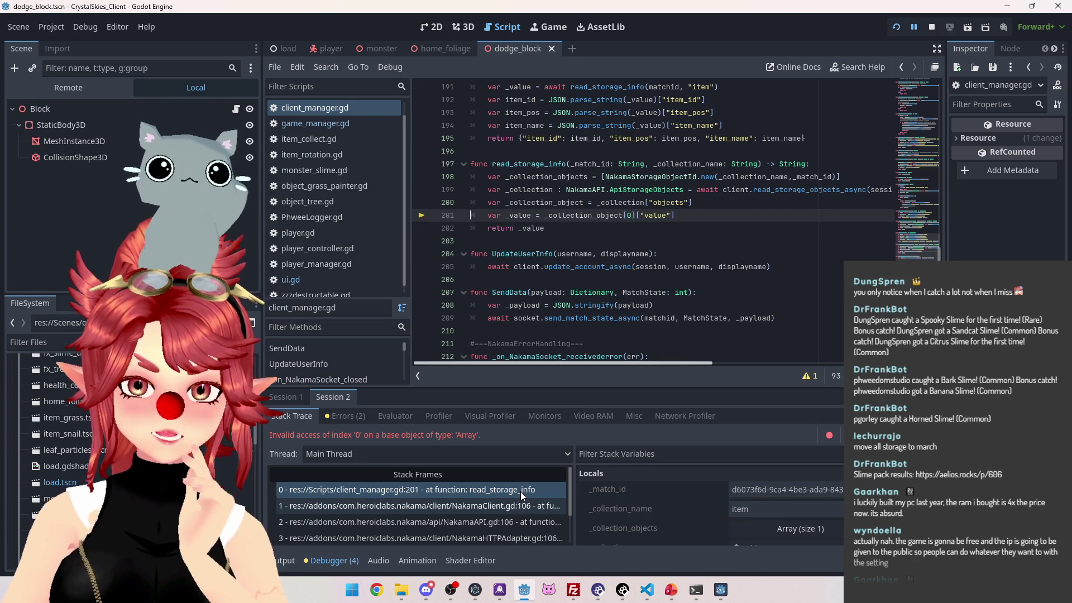
{"action": "left_click", "coordinate": [487, 502]}
{"action": "left_click", "coordinate": [486, 490]}
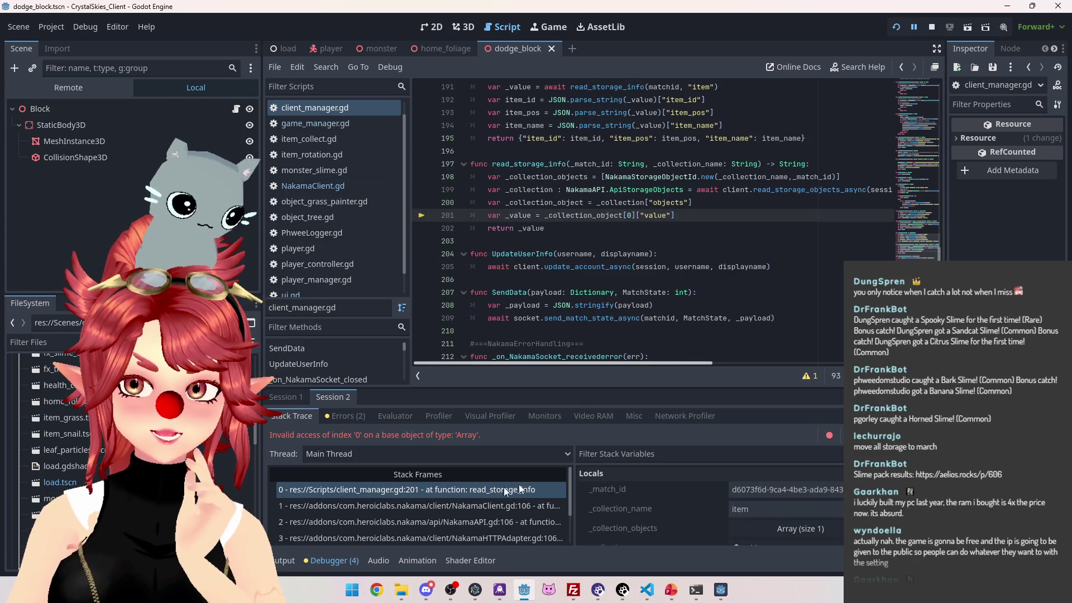
{"action": "left_click_drag", "start_coordinate": [613, 387], "coordinate": [613, 279]}
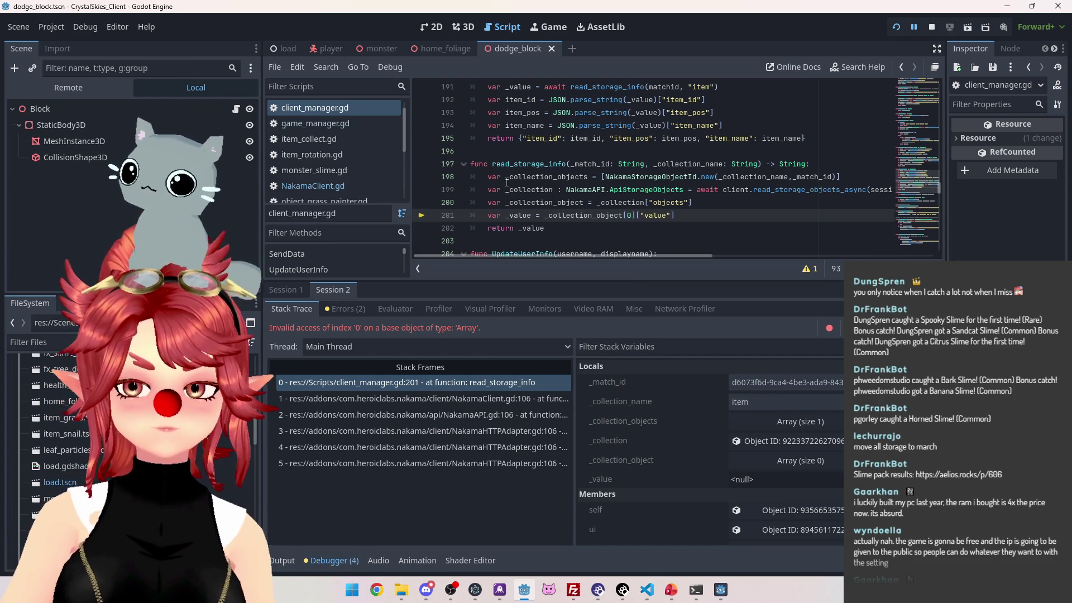
{"action": "left_click", "coordinate": [481, 398]}
{"action": "left_click", "coordinate": [478, 382]}
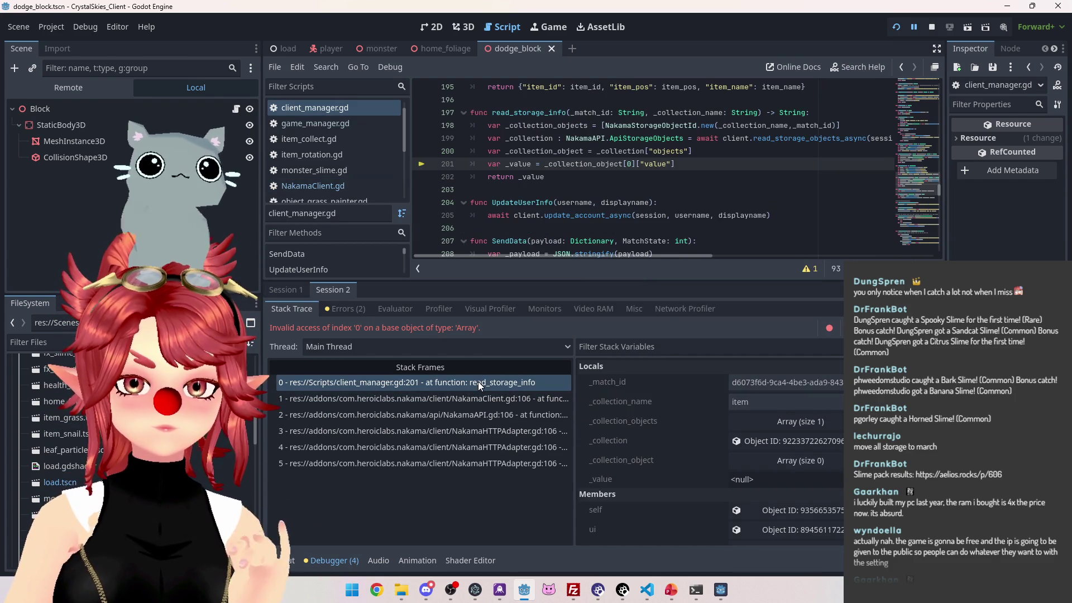
{"action": "key", "text": "F8"}
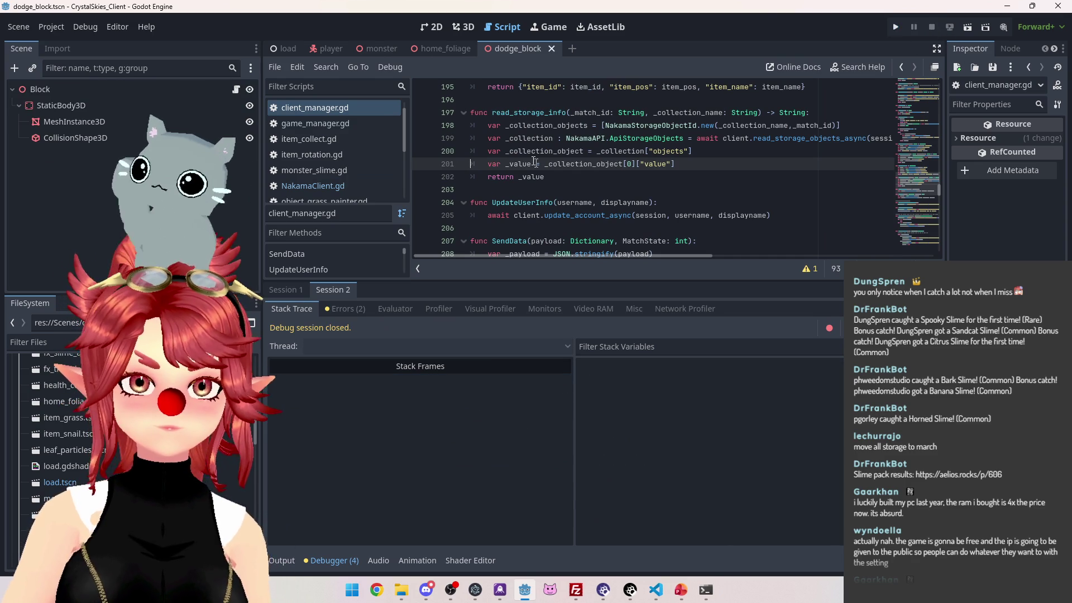
Search the project for read_item_info and open its call in game_manager.gd.
{"action": "scroll", "coordinate": [537, 174], "scroll_direction": "up", "scroll_amount": 2}
{"action": "double_click", "coordinate": [495, 190]}
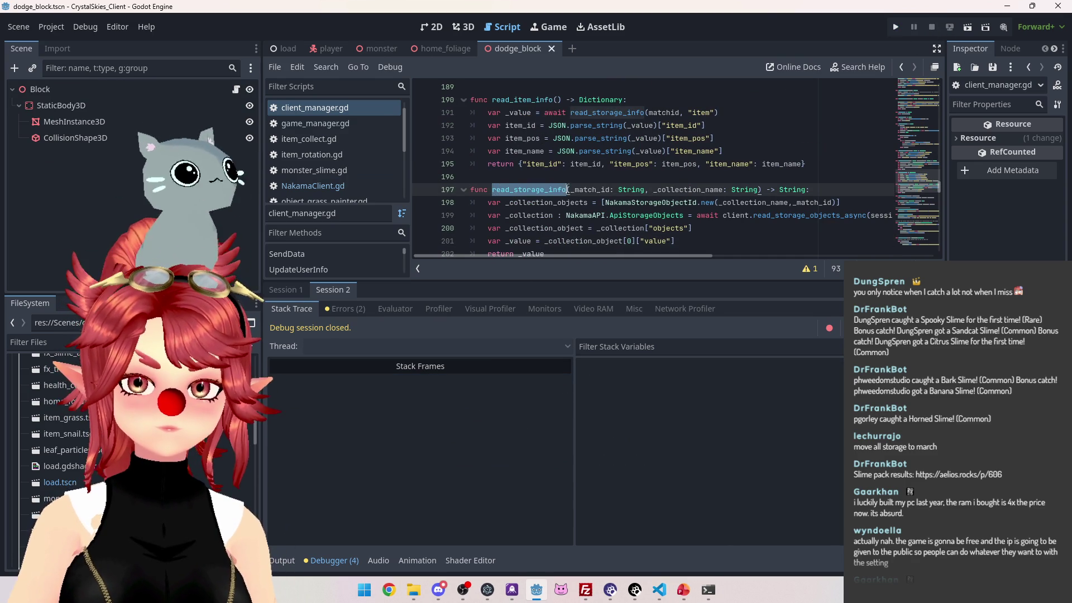
{"action": "left_click_drag", "start_coordinate": [667, 281], "coordinate": [664, 371]}
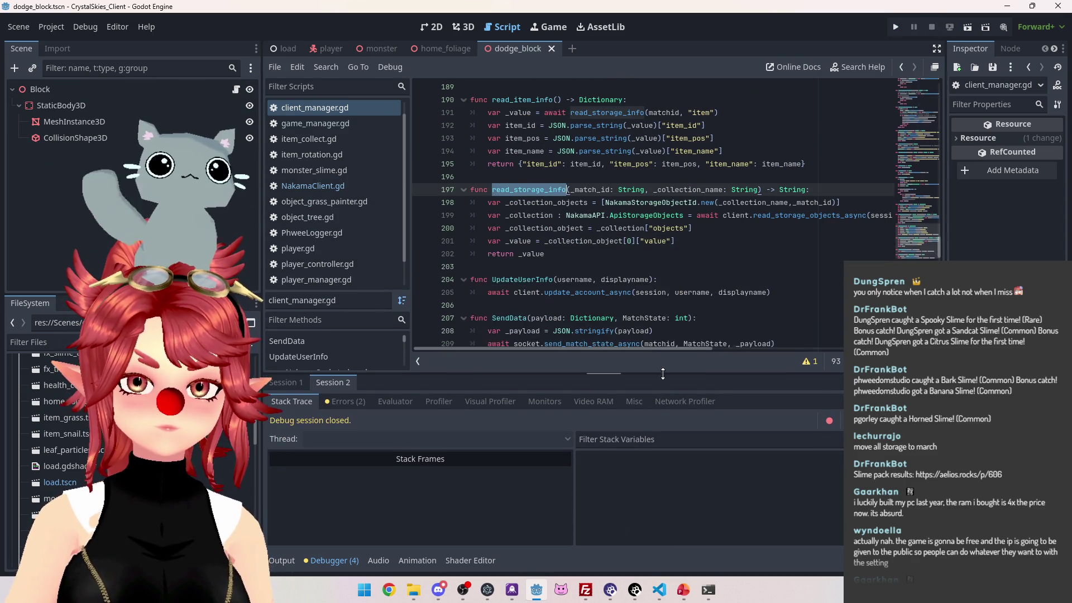
{"action": "scroll", "coordinate": [583, 223], "scroll_direction": "up", "scroll_amount": 2}
{"action": "left_click_drag", "start_coordinate": [494, 179], "coordinate": [553, 177]}
{"action": "key", "text": "ctrl+shift+f"}
{"action": "left_click", "coordinate": [533, 343]}
{"action": "left_click", "coordinate": [472, 424]}
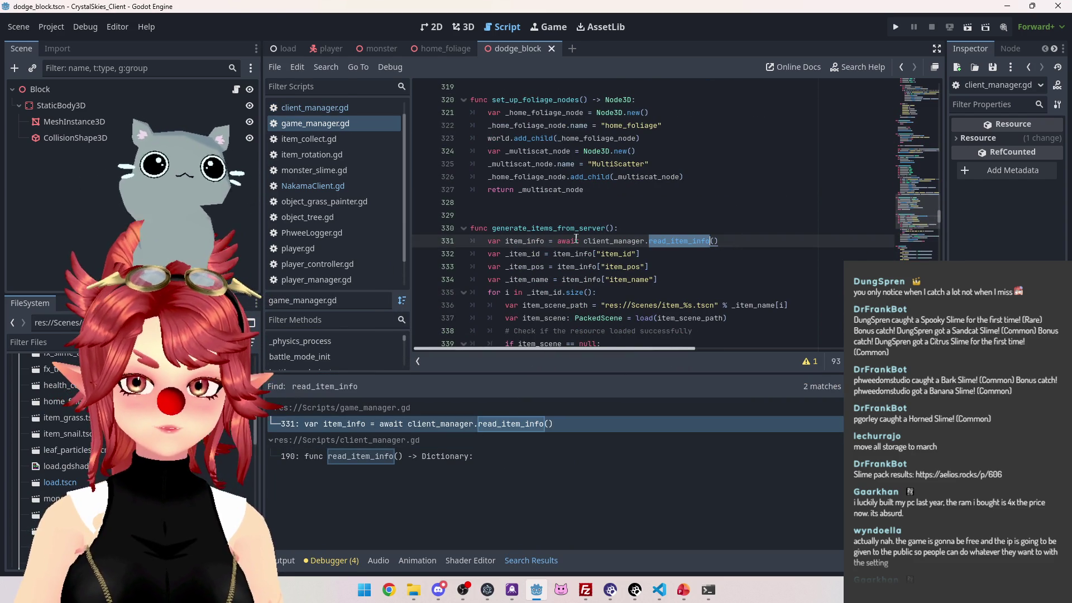
Search for generate_items_from_server and mark its call on line 132 in lobby_join.
{"action": "left_click_drag", "start_coordinate": [493, 228], "coordinate": [605, 228]}
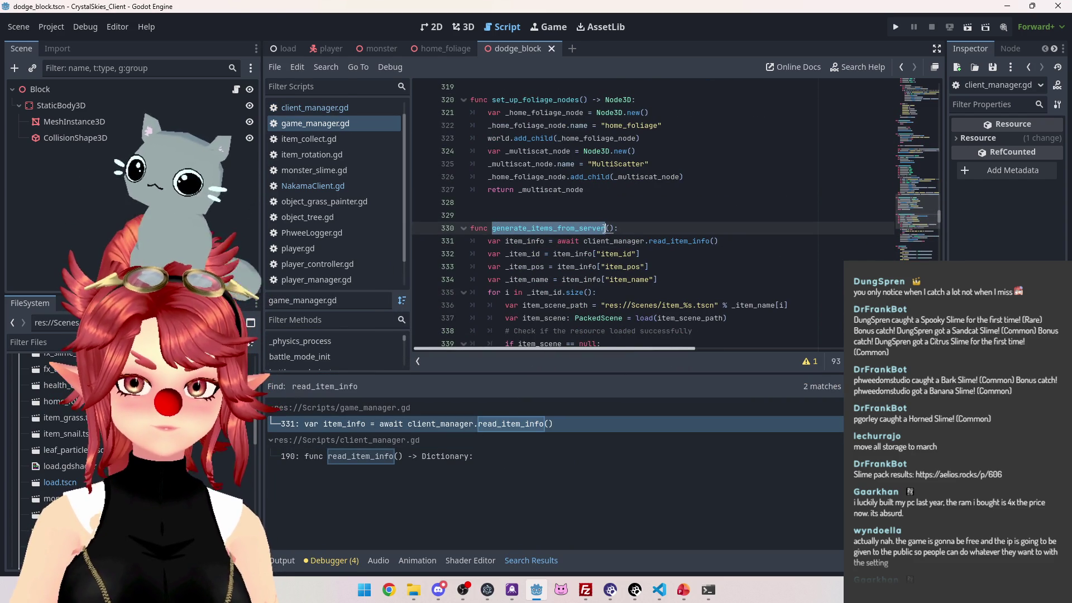
{"action": "key", "text": "ctrl+shift+f"}
{"action": "left_click", "coordinate": [612, 340]}
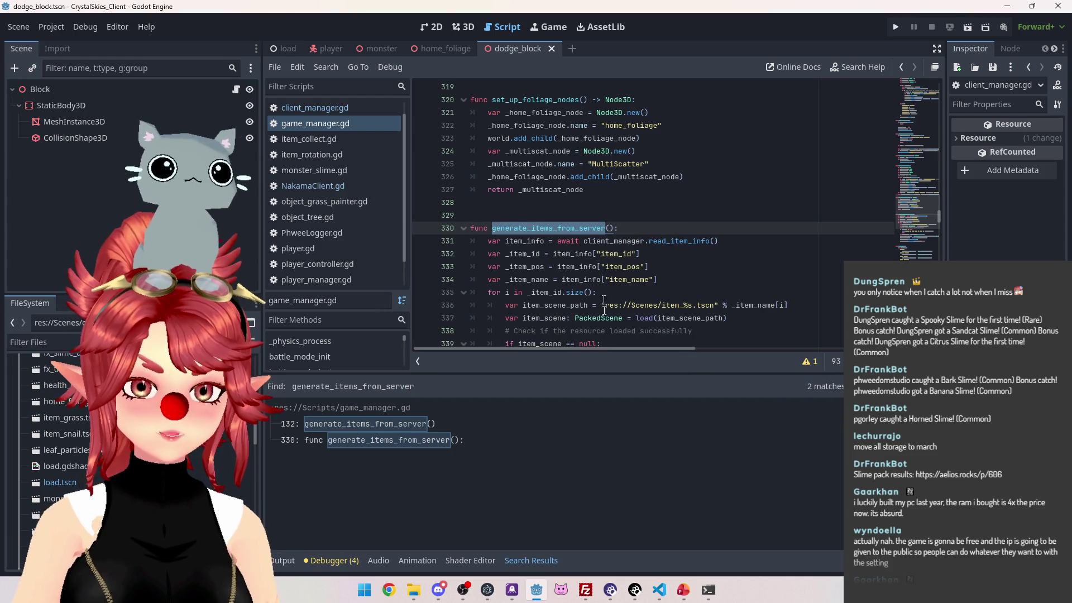
{"action": "left_click", "coordinate": [461, 424]}
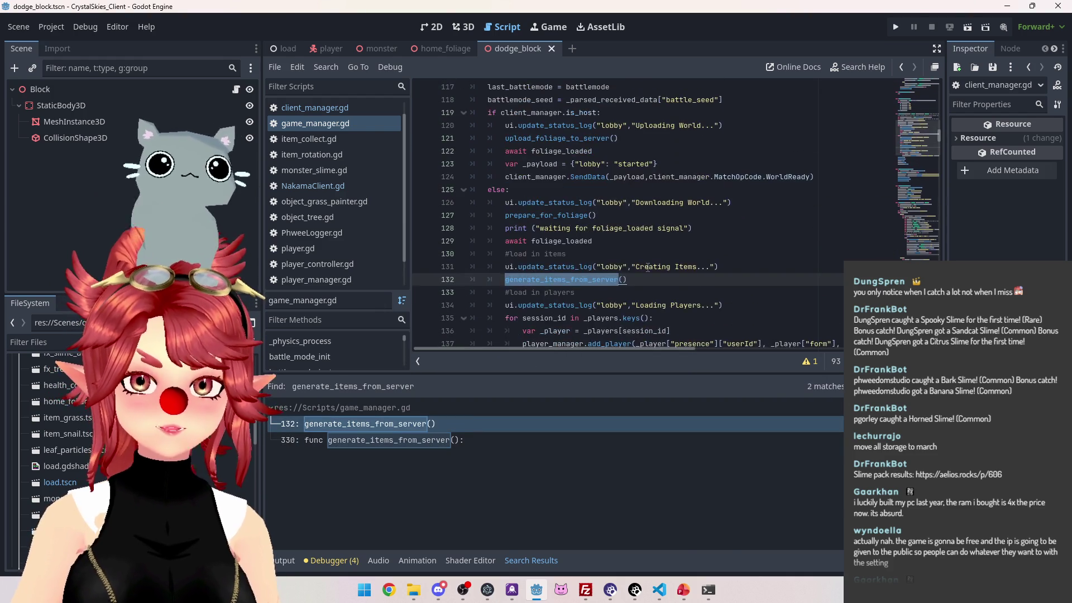
{"action": "scroll", "coordinate": [616, 242], "scroll_direction": "down", "scroll_amount": 3}
{"action": "scroll", "coordinate": [641, 206], "scroll_direction": "down", "scroll_amount": 2}
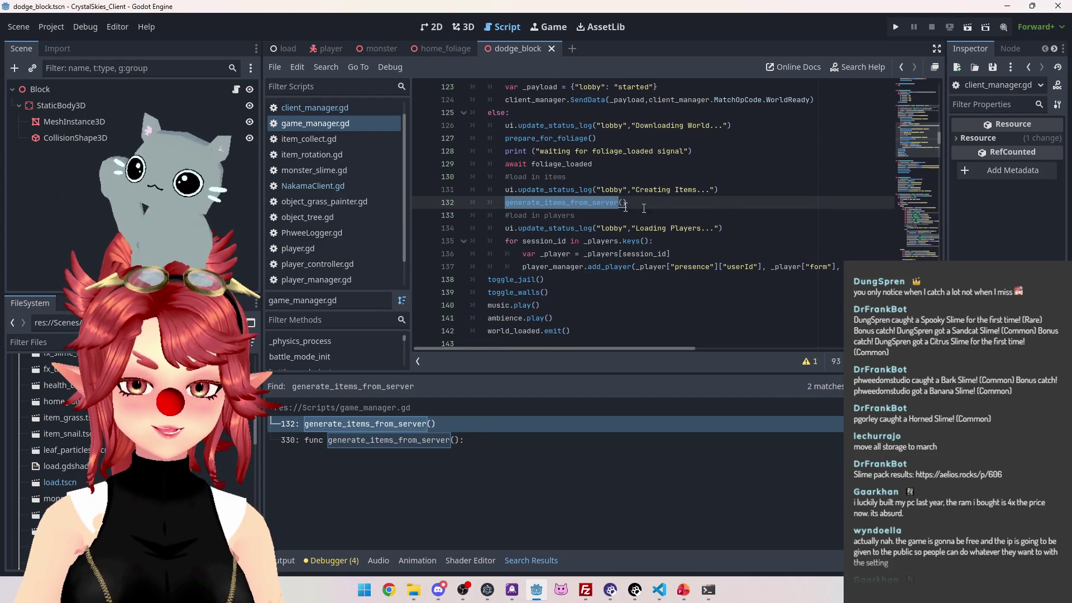
{"action": "left_click", "coordinate": [645, 202]}
{"action": "left_click_drag", "start_coordinate": [506, 202], "coordinate": [628, 203]}
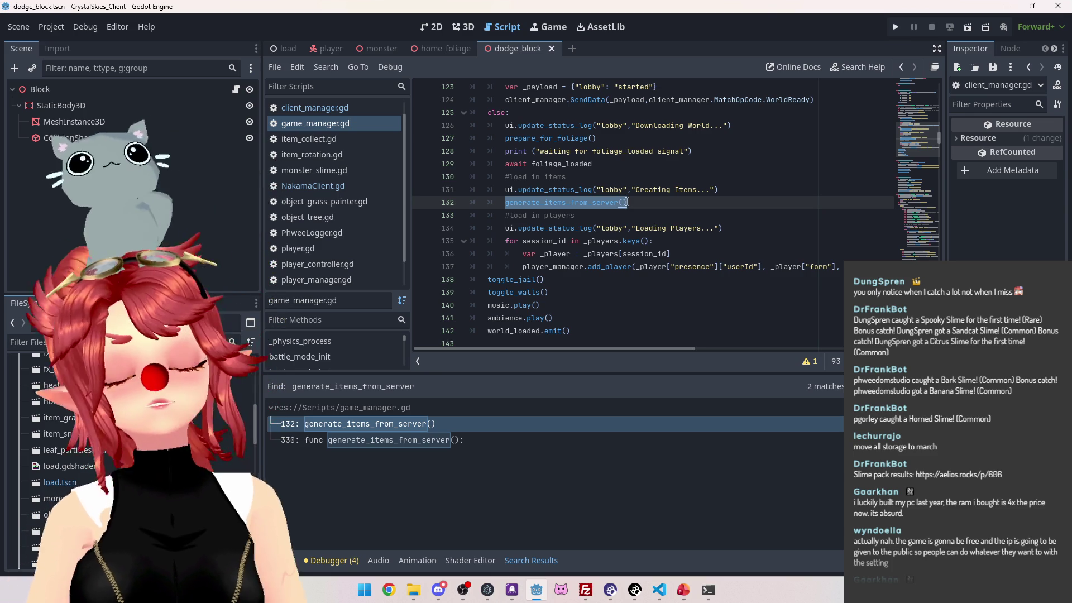
{"action": "scroll", "coordinate": [627, 201], "scroll_direction": "down", "scroll_amount": 2}
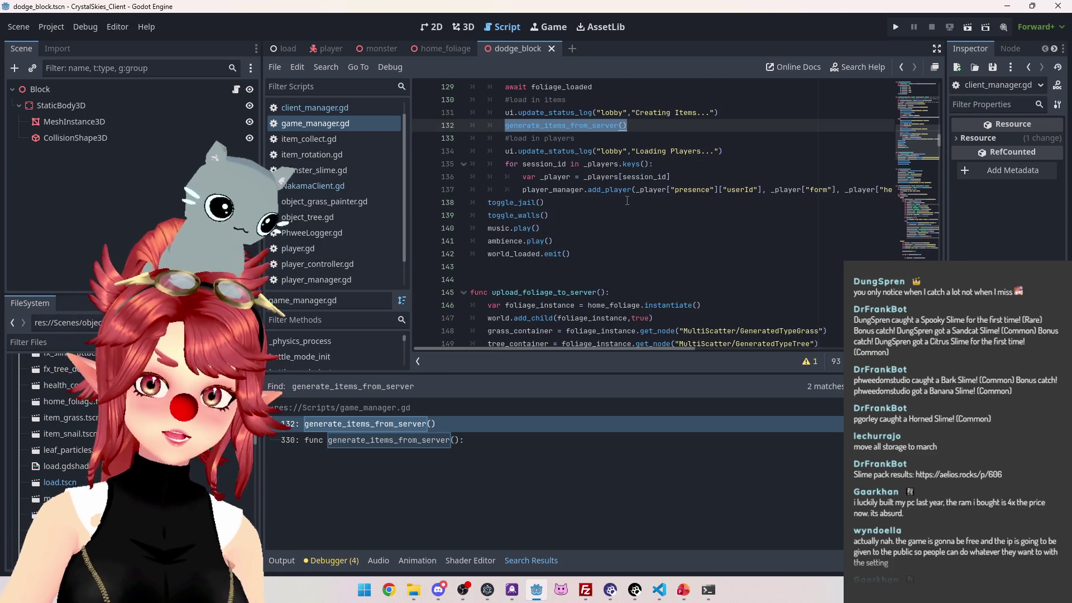
{"action": "scroll", "coordinate": [627, 201], "scroll_direction": "up", "scroll_amount": 5}
{"action": "scroll", "coordinate": [627, 201], "scroll_direction": "down", "scroll_amount": 2}
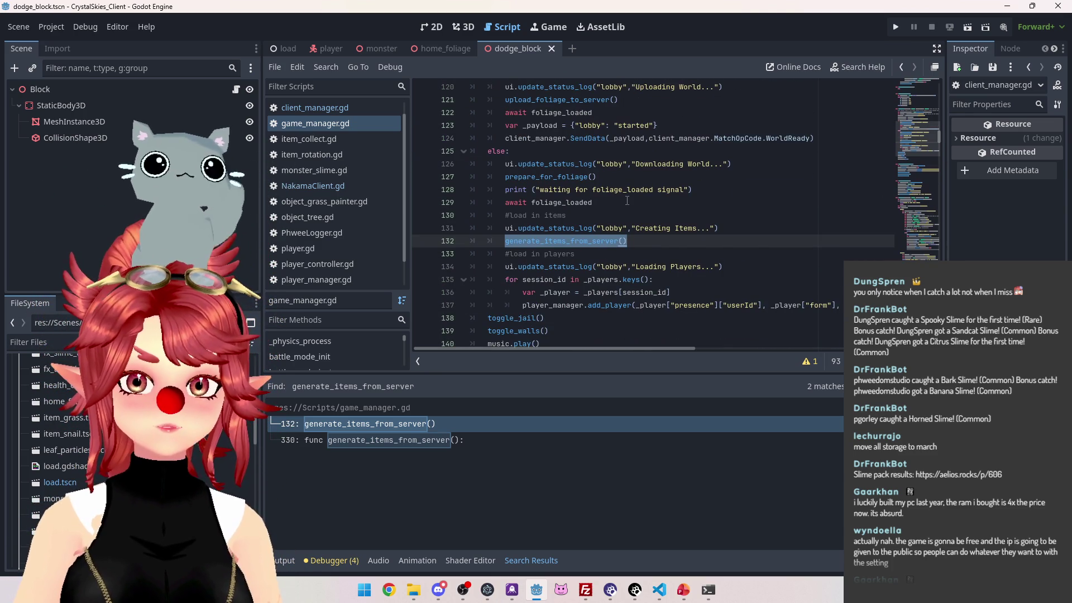
{"action": "scroll", "coordinate": [660, 239], "scroll_direction": "down", "scroll_amount": 2}
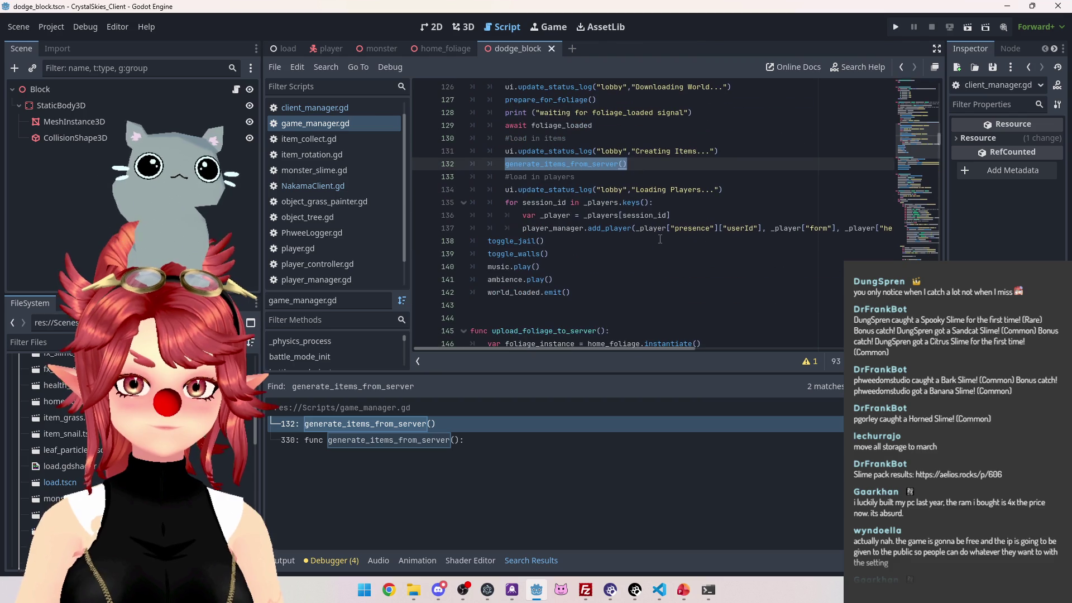
{"action": "scroll", "coordinate": [660, 239], "scroll_direction": "up", "scroll_amount": 1}
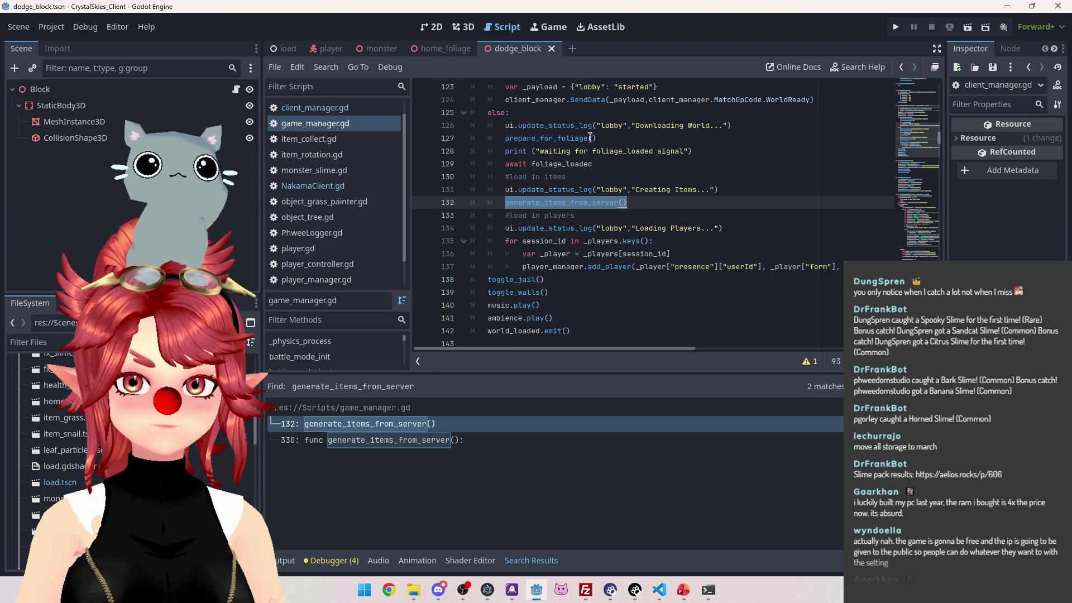
Review the generate_items_from_server definition, then switch to the server code in VS Code.
{"action": "left_click", "coordinate": [561, 204], "text": "ctrl"}
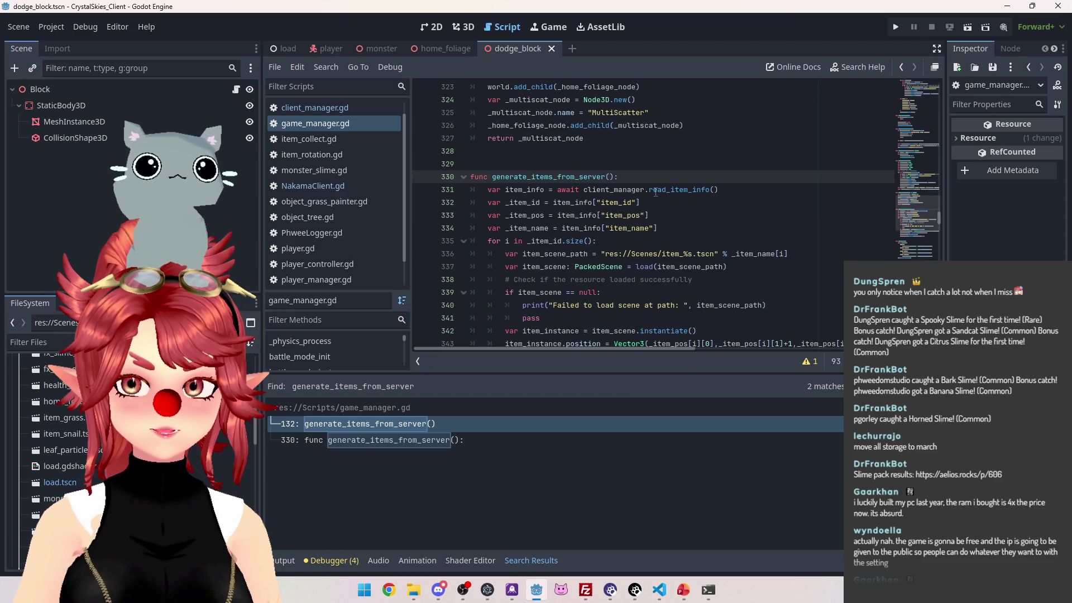
{"action": "scroll", "coordinate": [625, 186], "scroll_direction": "down", "scroll_amount": 1}
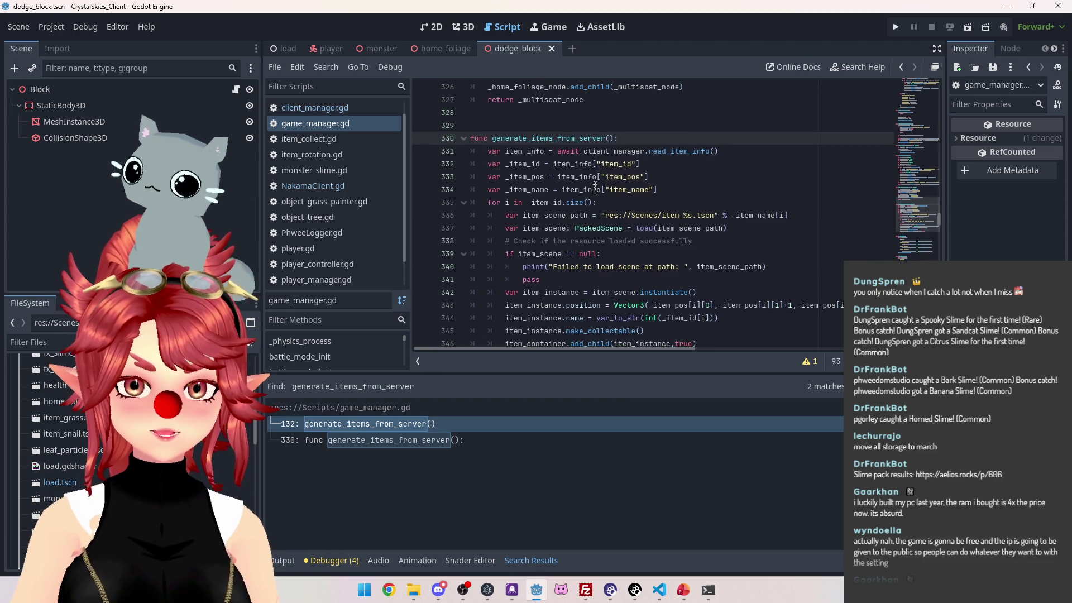
{"action": "scroll", "coordinate": [600, 180], "scroll_direction": "down", "scroll_amount": 3}
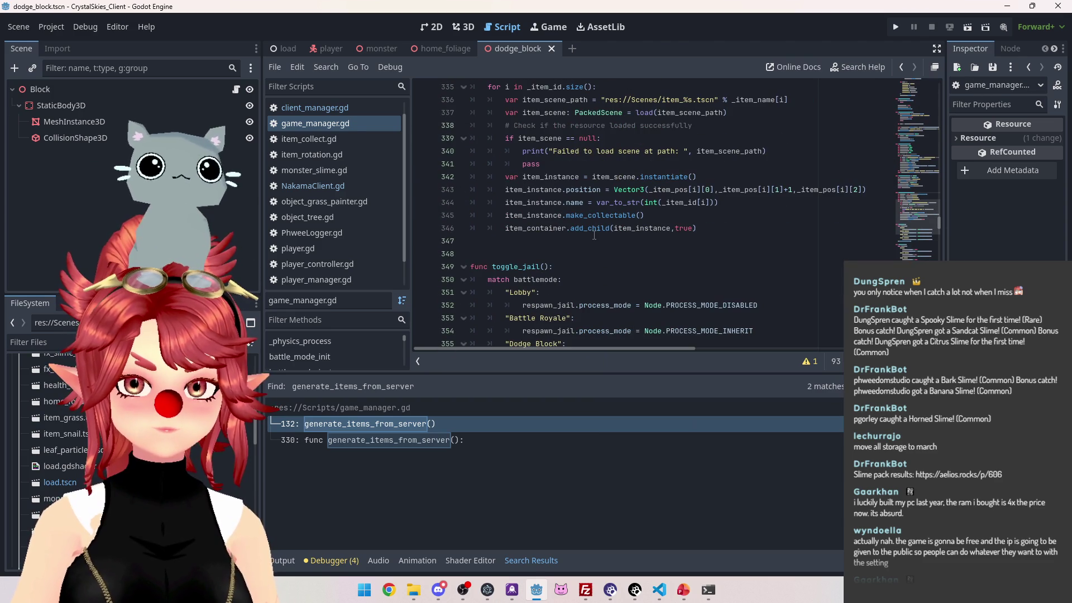
{"action": "scroll", "coordinate": [592, 218], "scroll_direction": "up", "scroll_amount": 6}
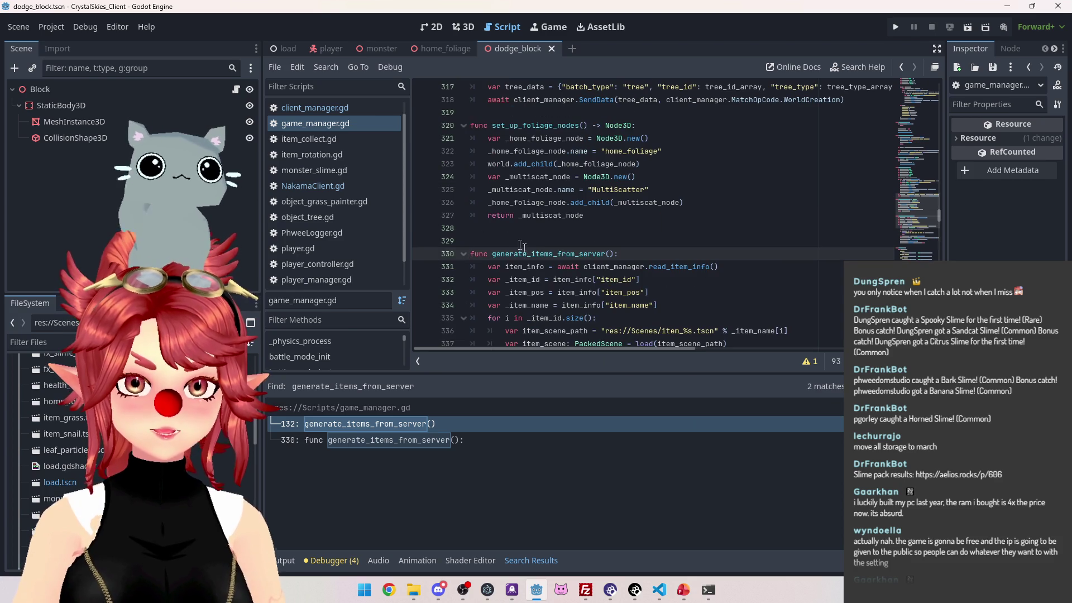
{"action": "scroll", "coordinate": [525, 250], "scroll_direction": "up", "scroll_amount": 20}
{"action": "scroll", "coordinate": [657, 260], "scroll_direction": "up", "scroll_amount": 20}
{"action": "scroll", "coordinate": [659, 257], "scroll_direction": "down", "scroll_amount": 13}
{"action": "scroll", "coordinate": [659, 258], "scroll_direction": "down", "scroll_amount": 4}
{"action": "scroll", "coordinate": [665, 253], "scroll_direction": "up", "scroll_amount": 20}
{"action": "scroll", "coordinate": [665, 251], "scroll_direction": "up", "scroll_amount": 11}
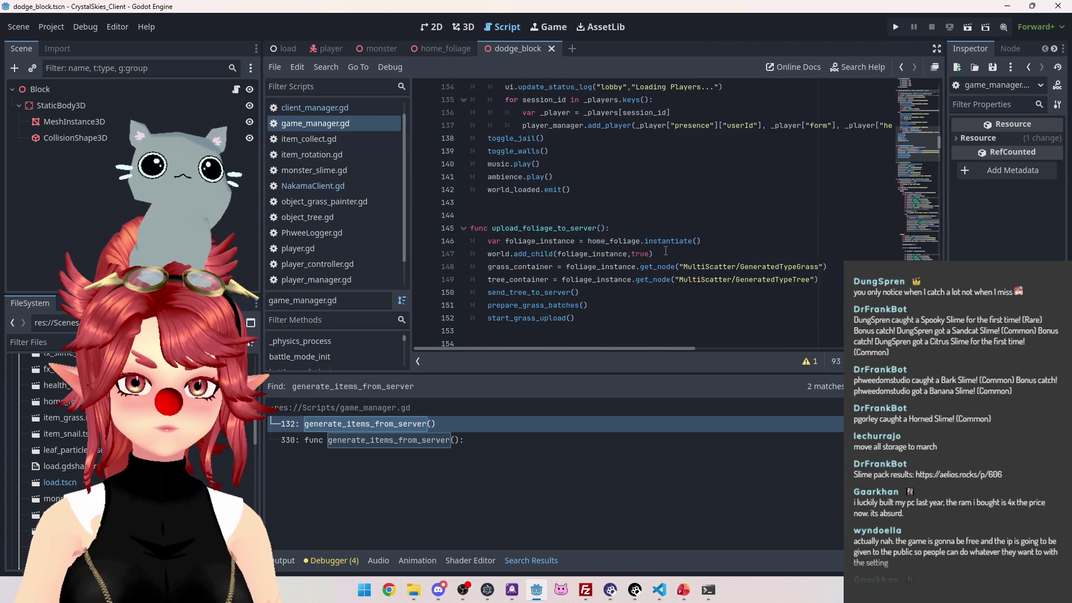
{"action": "scroll", "coordinate": [672, 242], "scroll_direction": "up", "scroll_amount": 6}
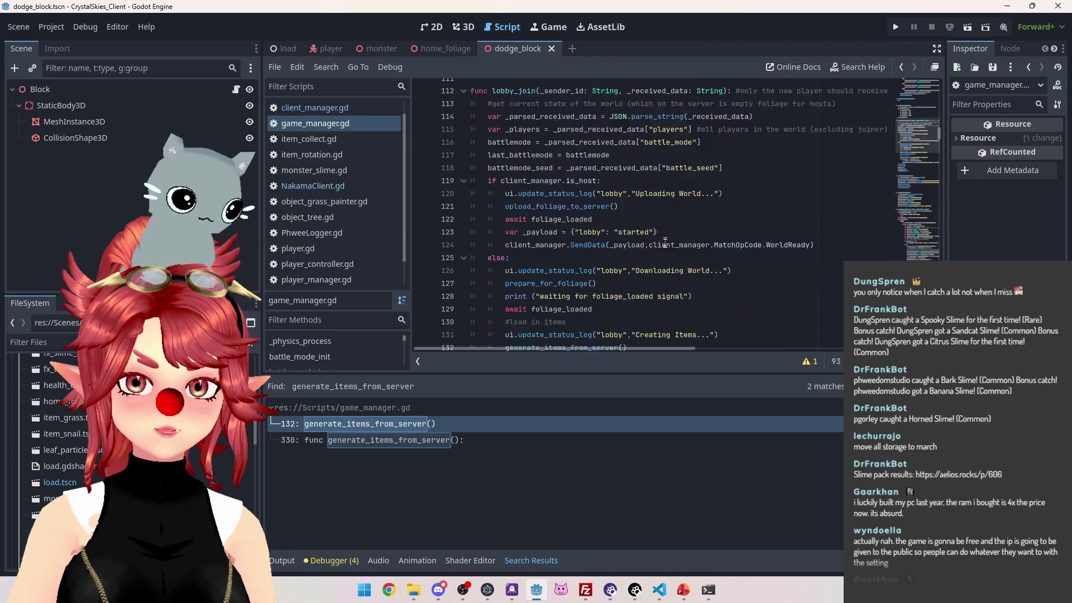
{"action": "scroll", "coordinate": [608, 112], "scroll_direction": "down", "scroll_amount": 3}
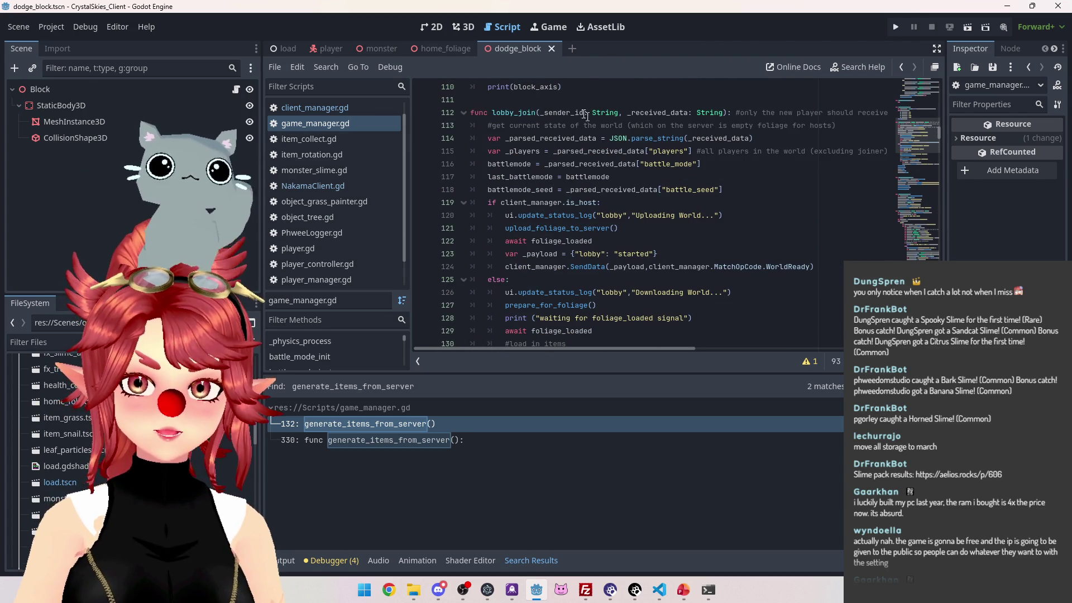
{"action": "scroll", "coordinate": [576, 133], "scroll_direction": "down", "scroll_amount": 1}
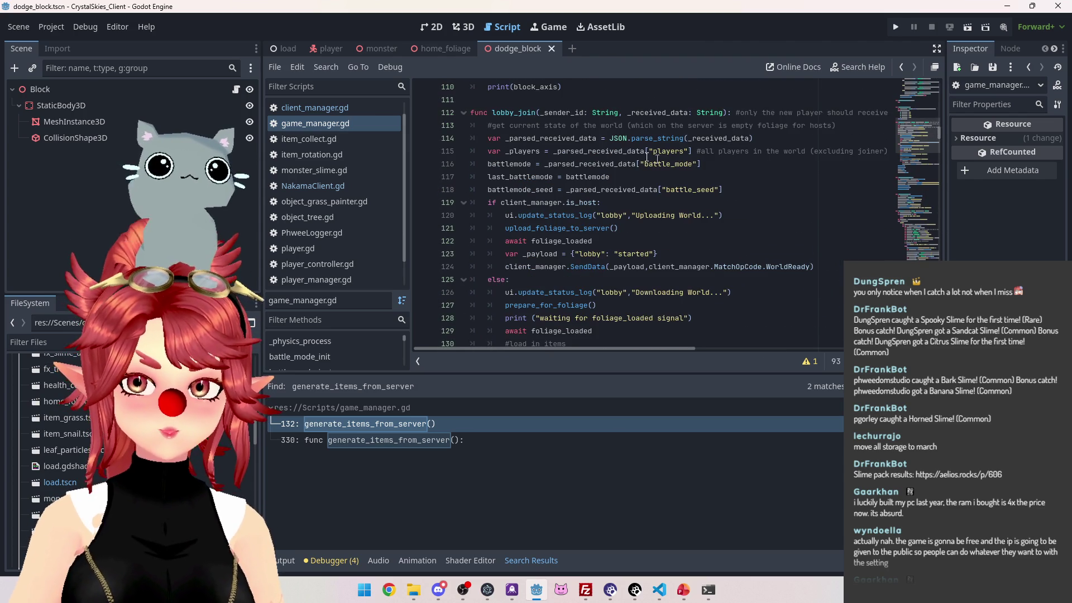
{"action": "left_click", "coordinate": [659, 589]}
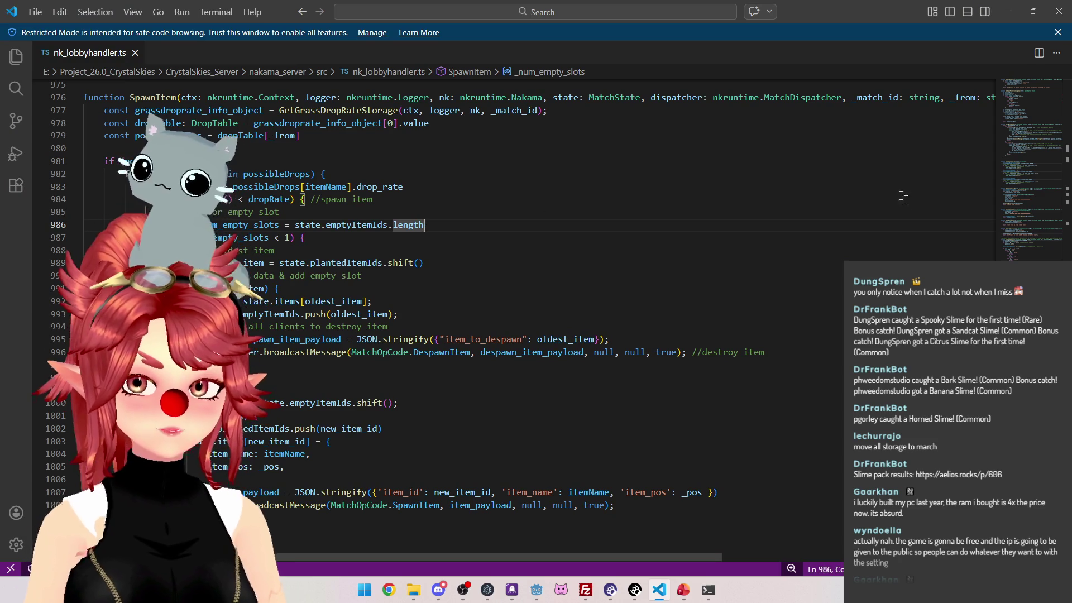
Widen the Explorer sidebar and scroll nk_lobbyhandler.ts to matchJoin's _gamestate block.
{"action": "left_click_drag", "start_coordinate": [1067, 474], "coordinate": [1066, 127]}
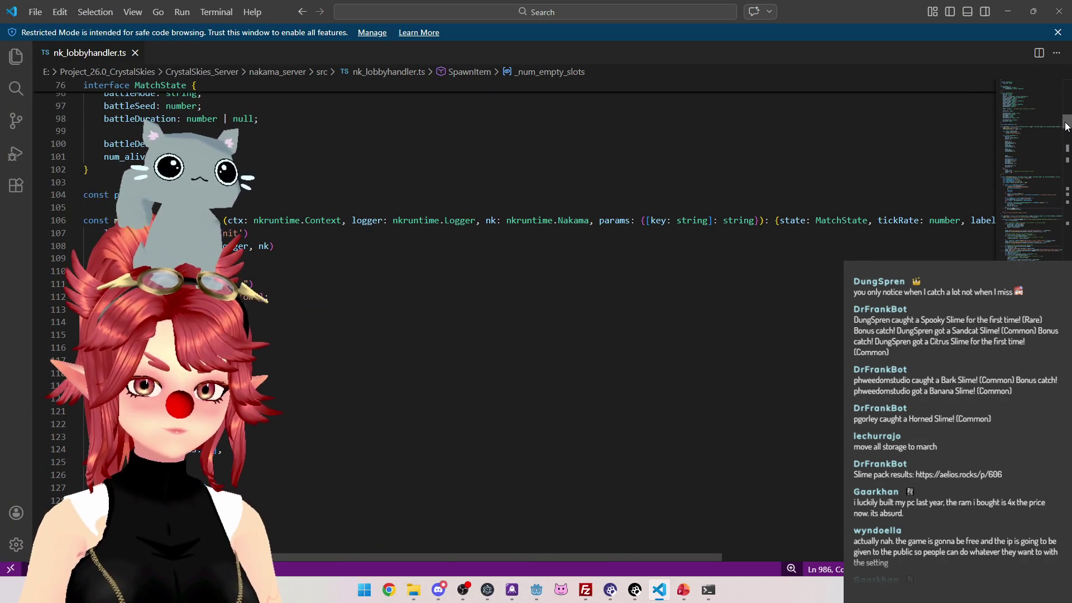
{"action": "scroll", "coordinate": [342, 242], "scroll_direction": "down", "scroll_amount": 15}
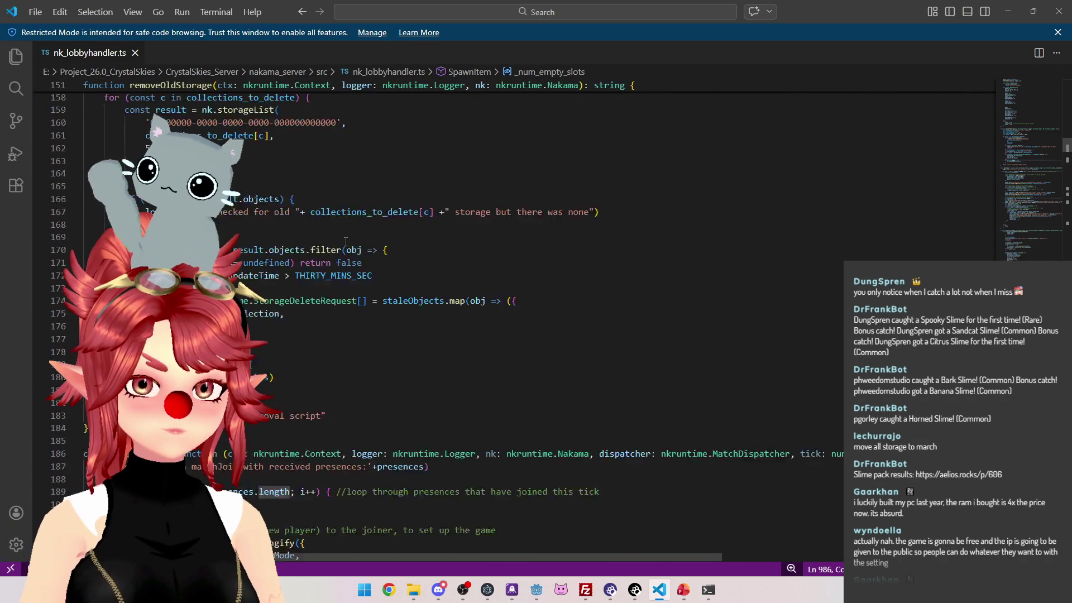
{"action": "scroll", "coordinate": [342, 243], "scroll_direction": "down", "scroll_amount": 9}
{"action": "left_click_drag", "start_coordinate": [39, 198], "coordinate": [299, 202]}
{"action": "scroll", "coordinate": [358, 168], "scroll_direction": "down", "scroll_amount": 4}
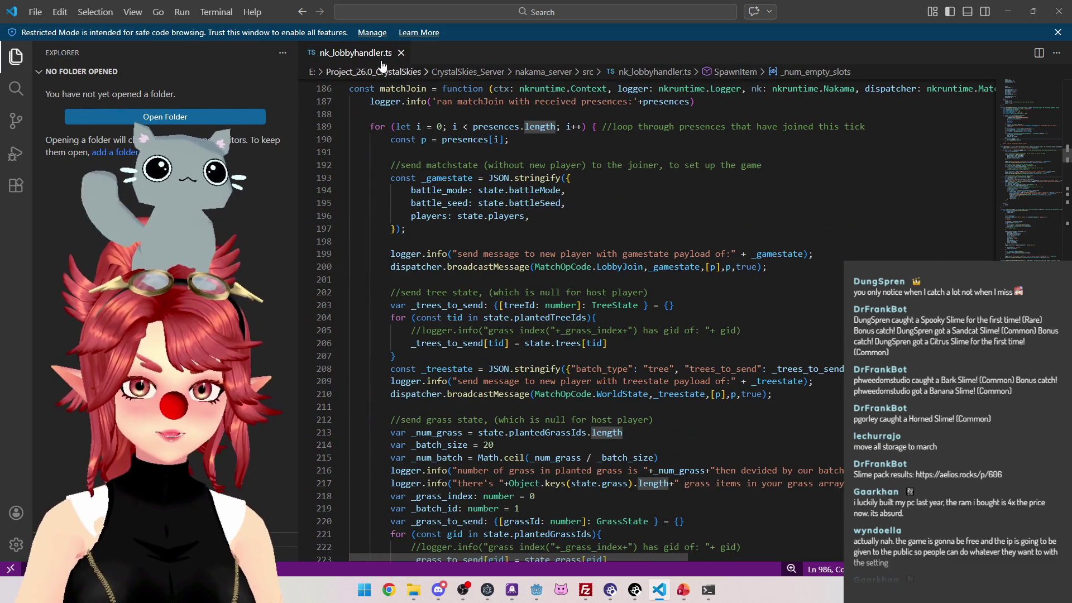
{"action": "scroll", "coordinate": [509, 249], "scroll_direction": "up", "scroll_amount": 2}
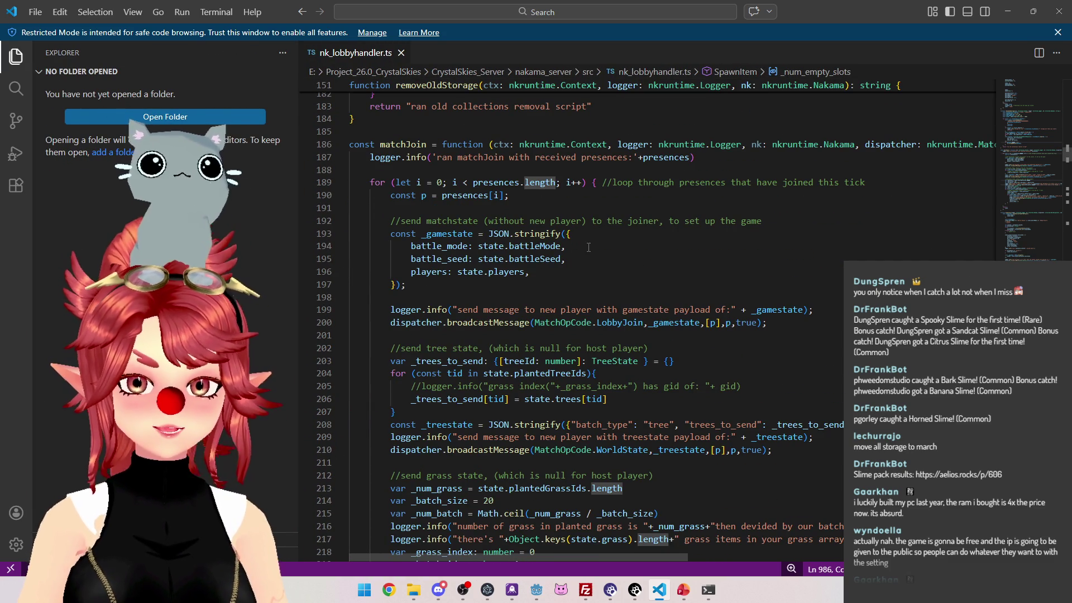
Place the cursor after "players: state.players," in the gamestate payload.
{"action": "mouse_move", "coordinate": [470, 261]}
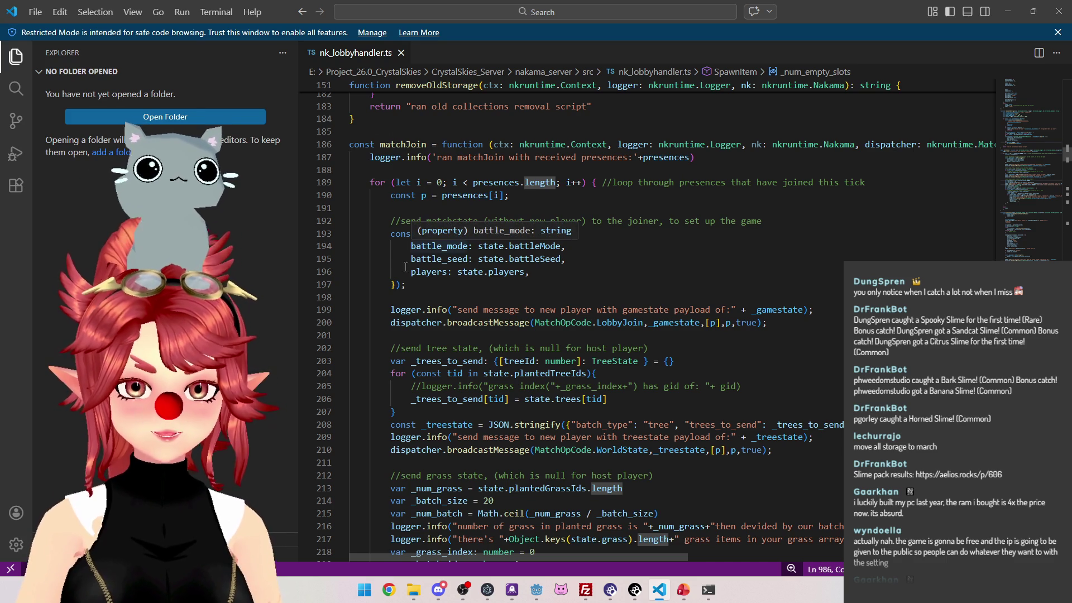
{"action": "mouse_move", "coordinate": [523, 271]}
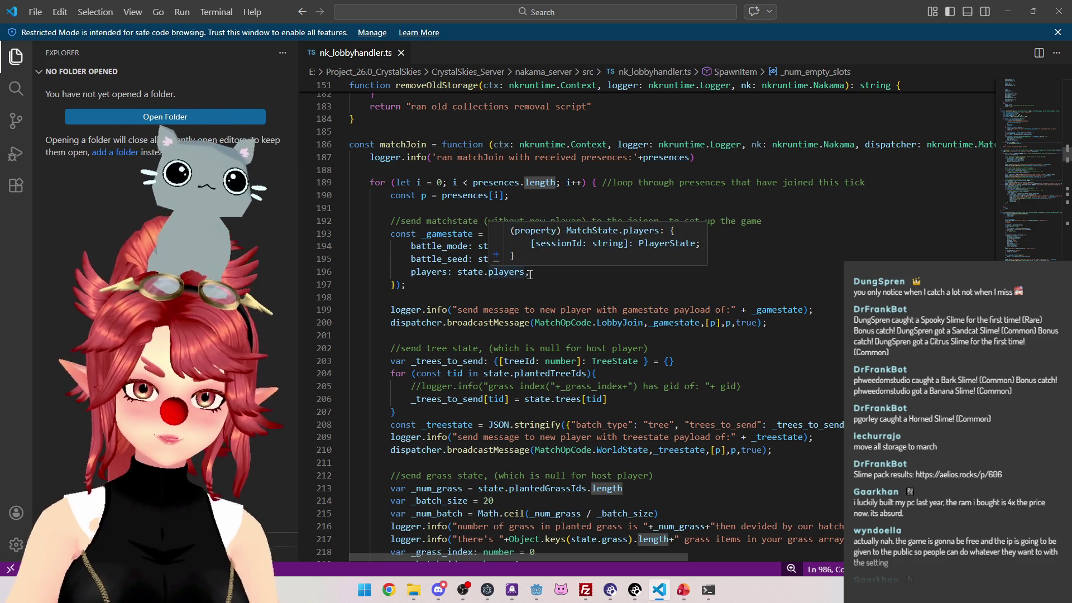
{"action": "left_click", "coordinate": [529, 273]}
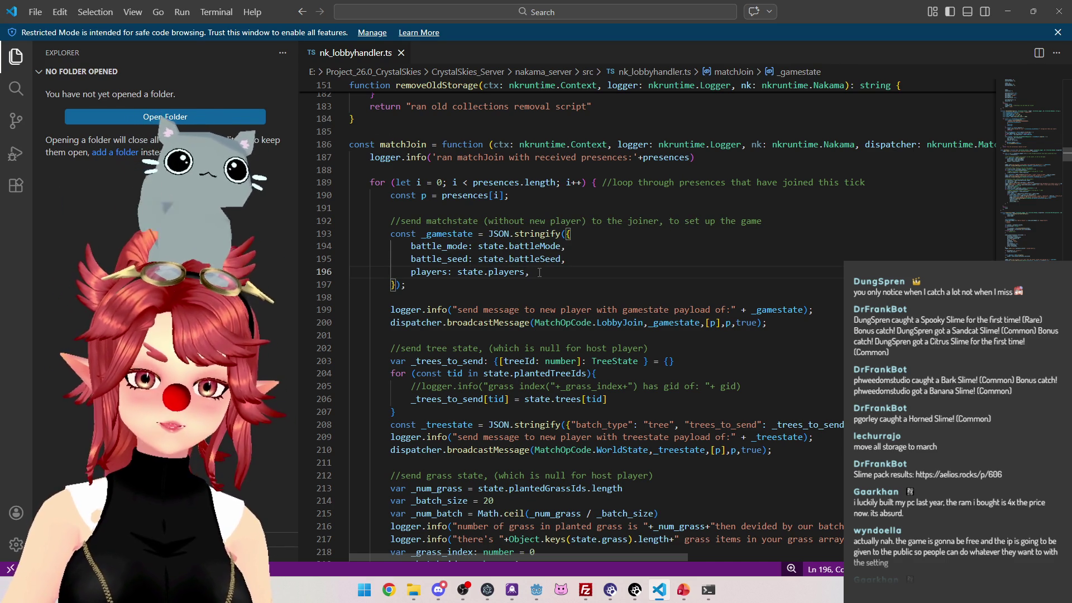
{"action": "scroll", "coordinate": [539, 272], "scroll_direction": "down", "scroll_amount": 3}
{"action": "scroll", "coordinate": [491, 280], "scroll_direction": "up", "scroll_amount": 3}
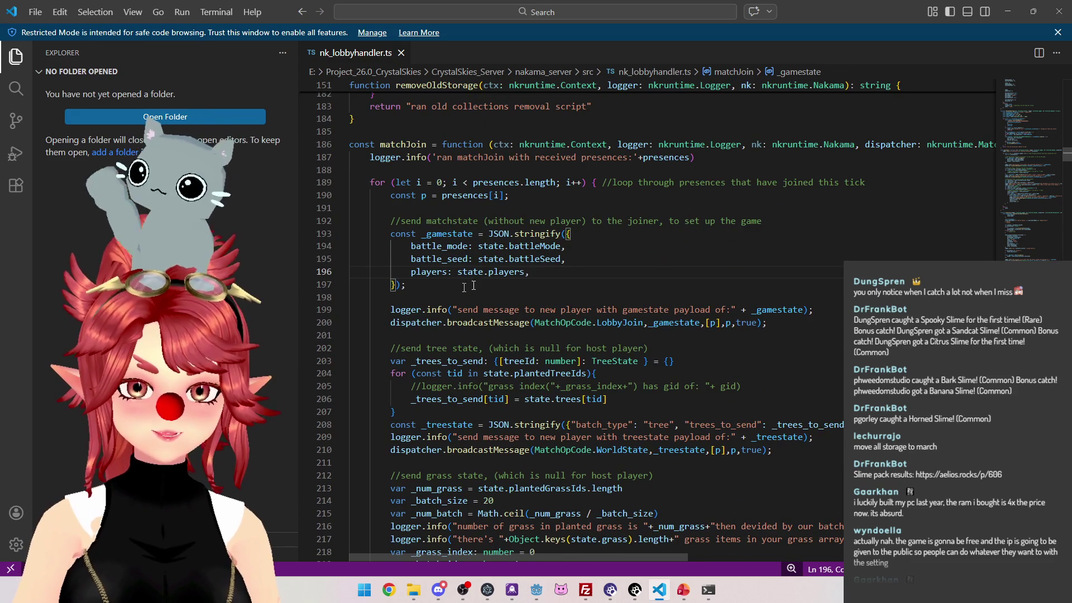
{"action": "scroll", "coordinate": [497, 258], "scroll_direction": "down", "scroll_amount": 3}
{"action": "scroll", "coordinate": [477, 266], "scroll_direction": "up", "scroll_amount": 2}
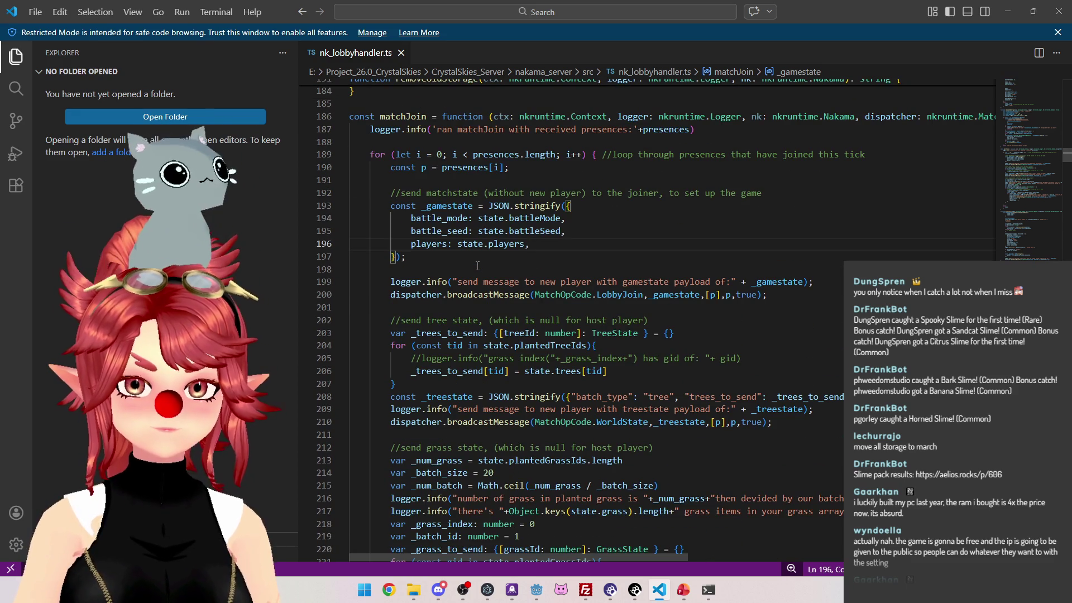
{"action": "scroll", "coordinate": [477, 266], "scroll_direction": "down", "scroll_amount": 7}
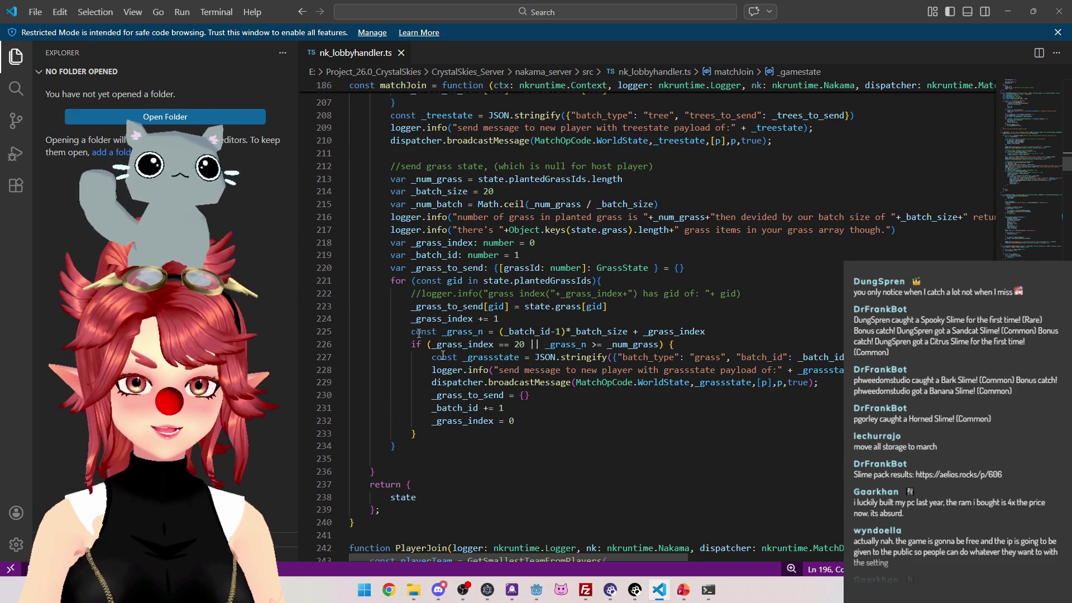
{"action": "scroll", "coordinate": [500, 235], "scroll_direction": "up", "scroll_amount": 4}
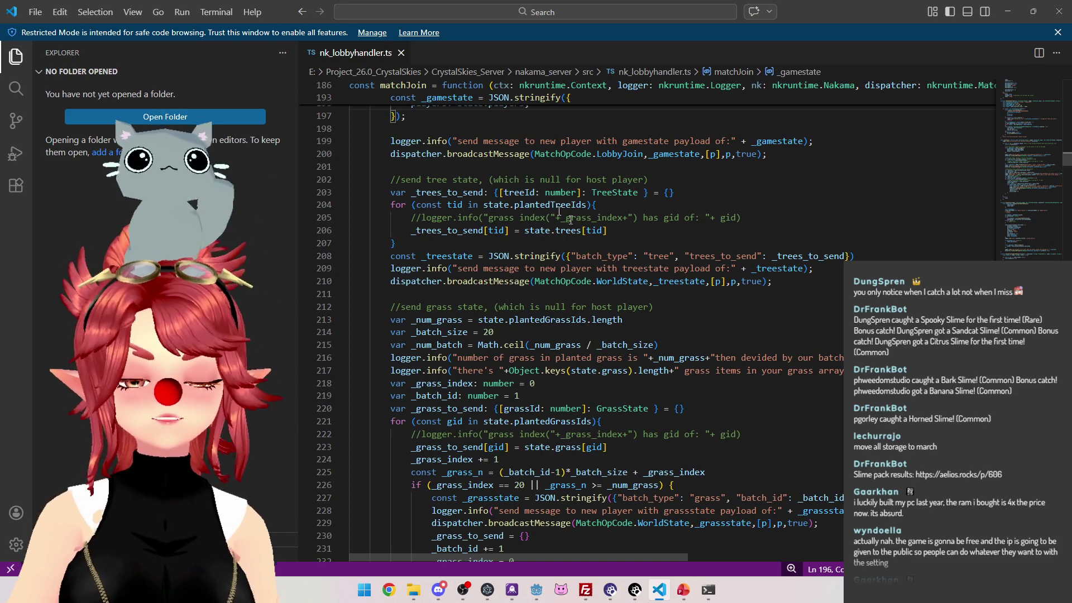
{"action": "scroll", "coordinate": [461, 254], "scroll_direction": "up", "scroll_amount": 4}
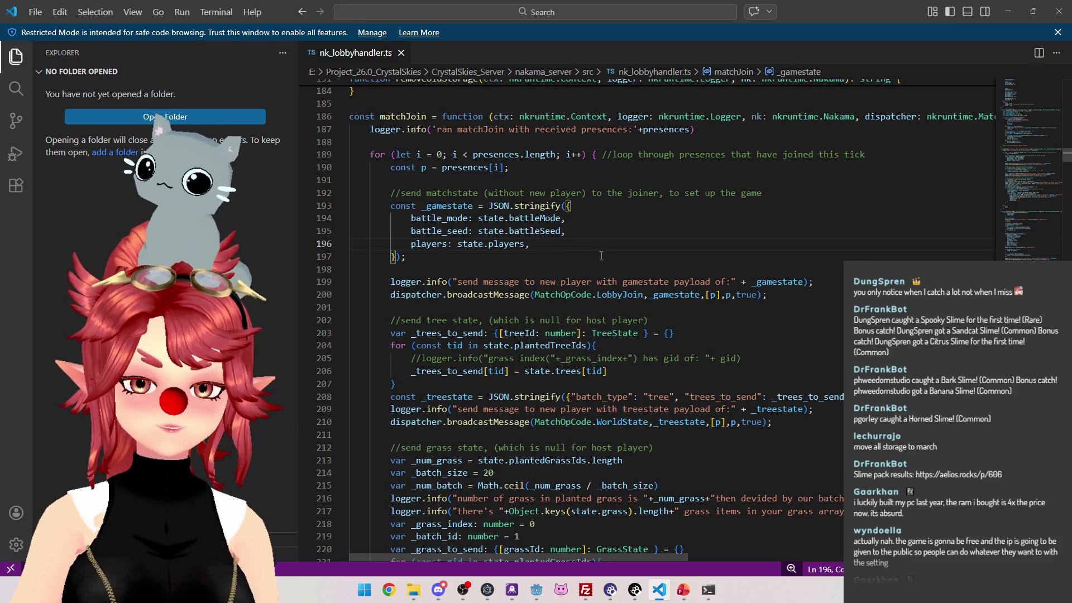
Add "items: state.items," on a new line after the players entry.
{"action": "key", "text": "Return"}
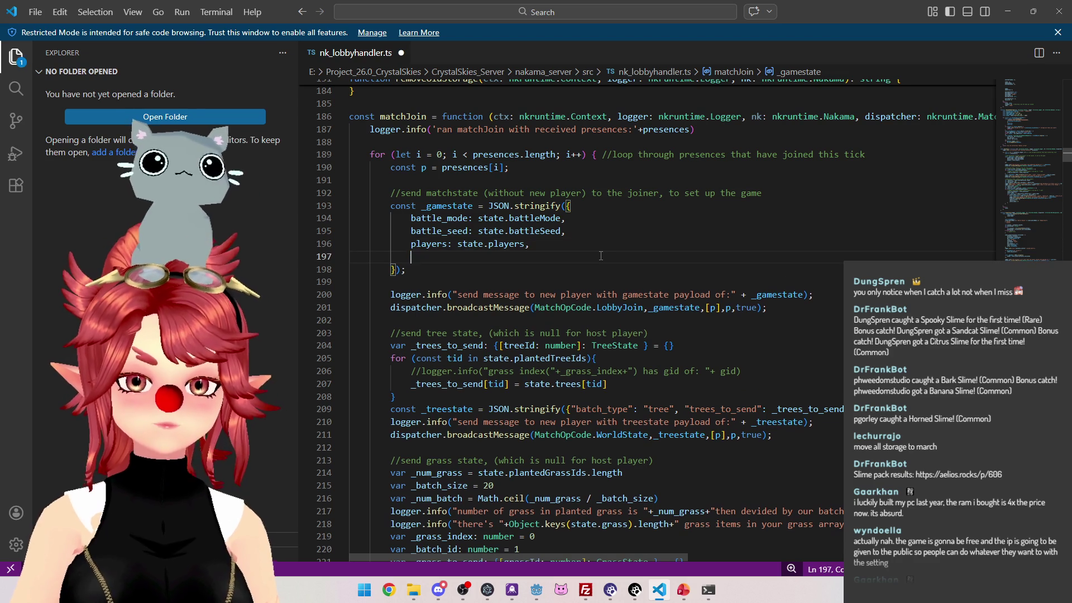
{"action": "type", "text": "items"}
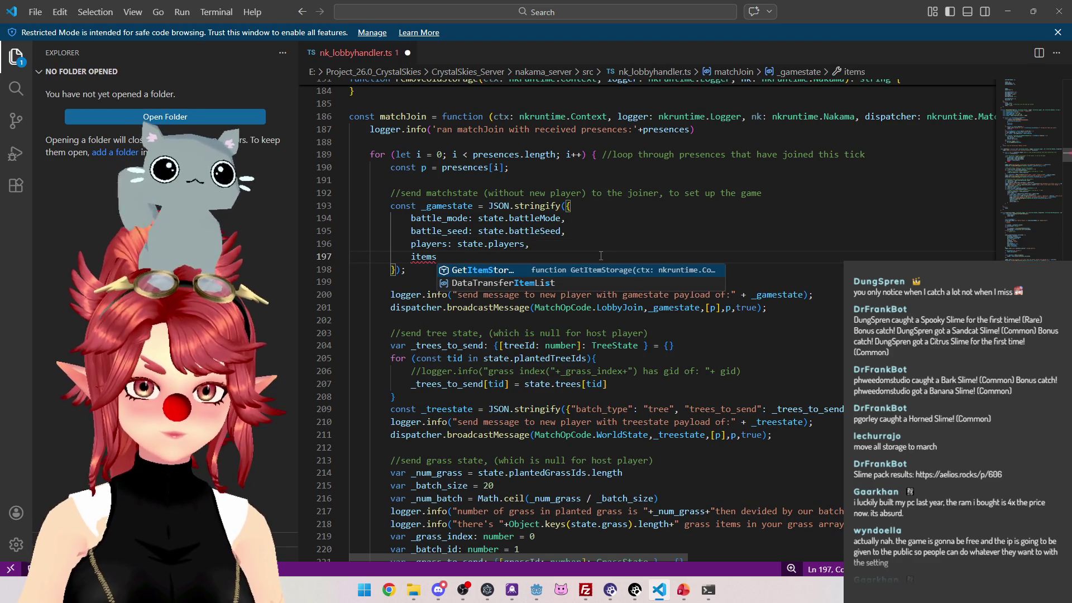
{"action": "type", "text": ": ststa"}
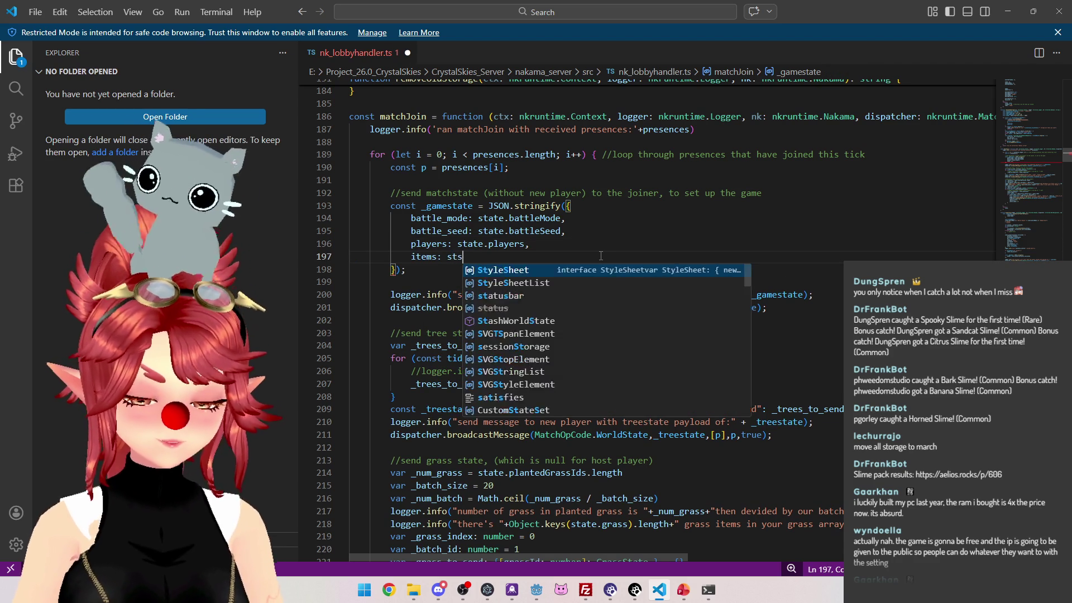
{"action": "key", "text": "BackSpace"}
{"action": "key", "text": "BackSpace"}
{"action": "key", "text": "BackSpace"}
{"action": "key", "text": "Tab"}
{"action": "type", "text": ".i"}
{"action": "key", "text": "Tab"}
{"action": "type", "text": ","}
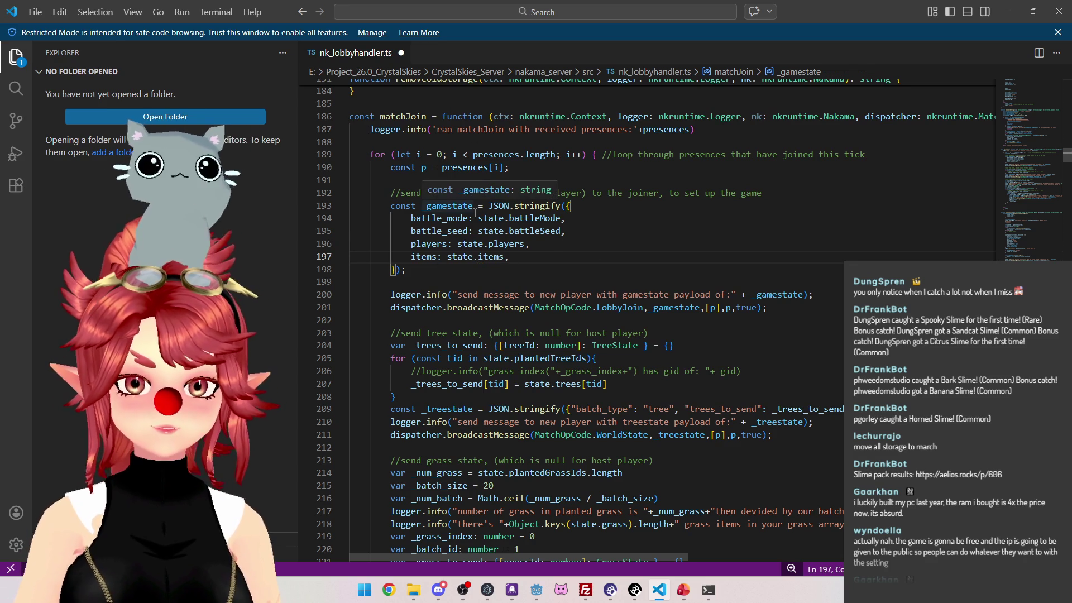
Save nk_lobbyhandler.ts and switch back to the Godot editor.
{"action": "key", "text": "ctrl+s"}
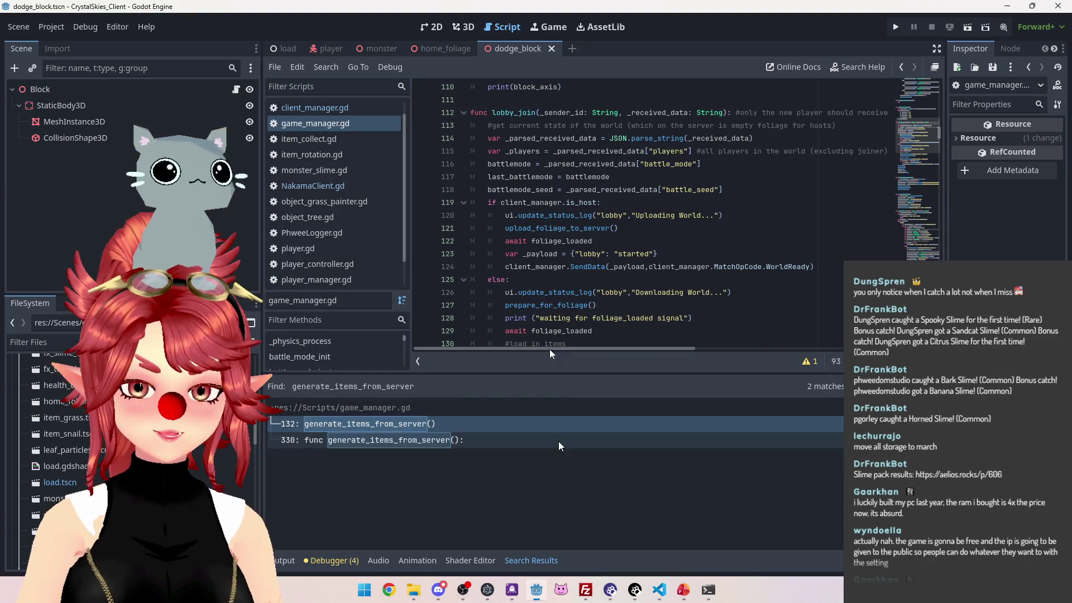
{"action": "key", "text": "alt+Tab"}
{"action": "scroll", "coordinate": [564, 237], "scroll_direction": "down", "scroll_amount": 1}
{"action": "scroll", "coordinate": [567, 244], "scroll_direction": "up", "scroll_amount": 1}
{"action": "left_click_drag", "start_coordinate": [693, 152], "coordinate": [630, 156]}
{"action": "scroll", "coordinate": [592, 224], "scroll_direction": "down", "scroll_amount": 2}
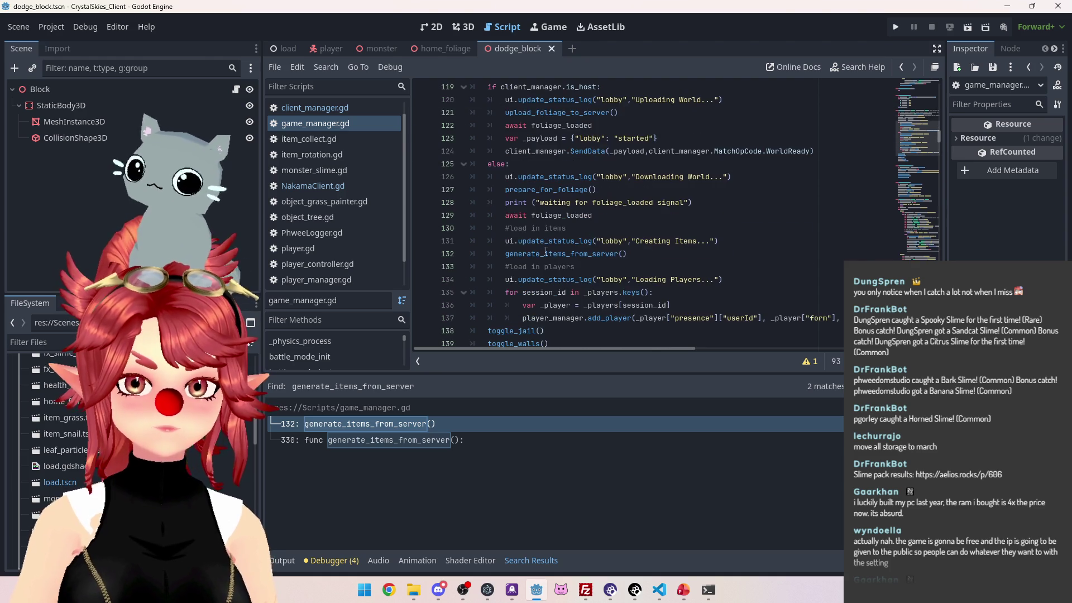
{"action": "left_click_drag", "start_coordinate": [626, 291], "coordinate": [505, 292]}
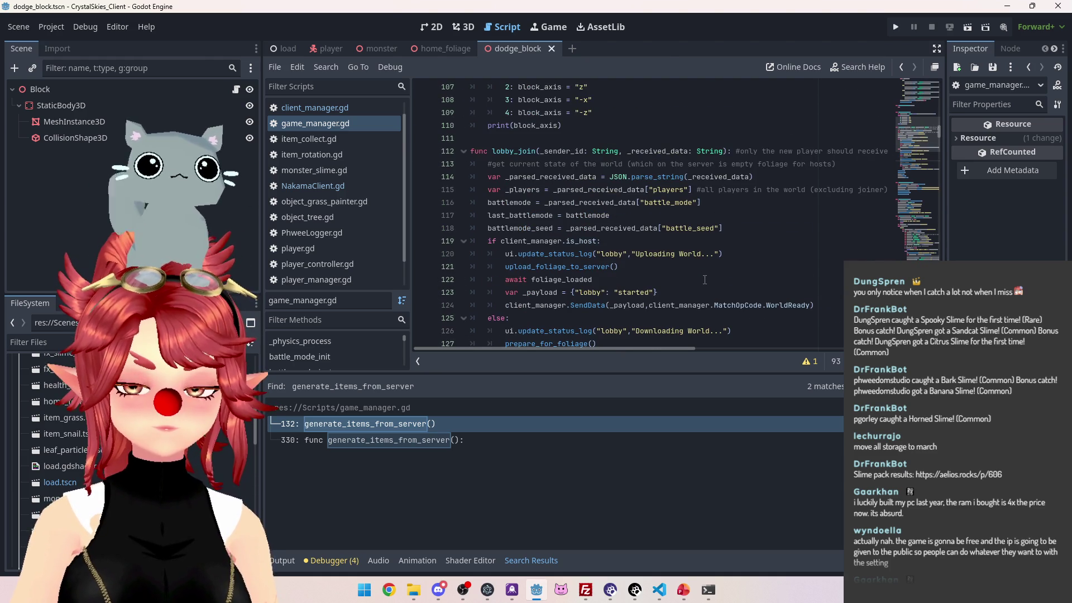
{"action": "scroll", "coordinate": [704, 280], "scroll_direction": "down", "scroll_amount": 1}
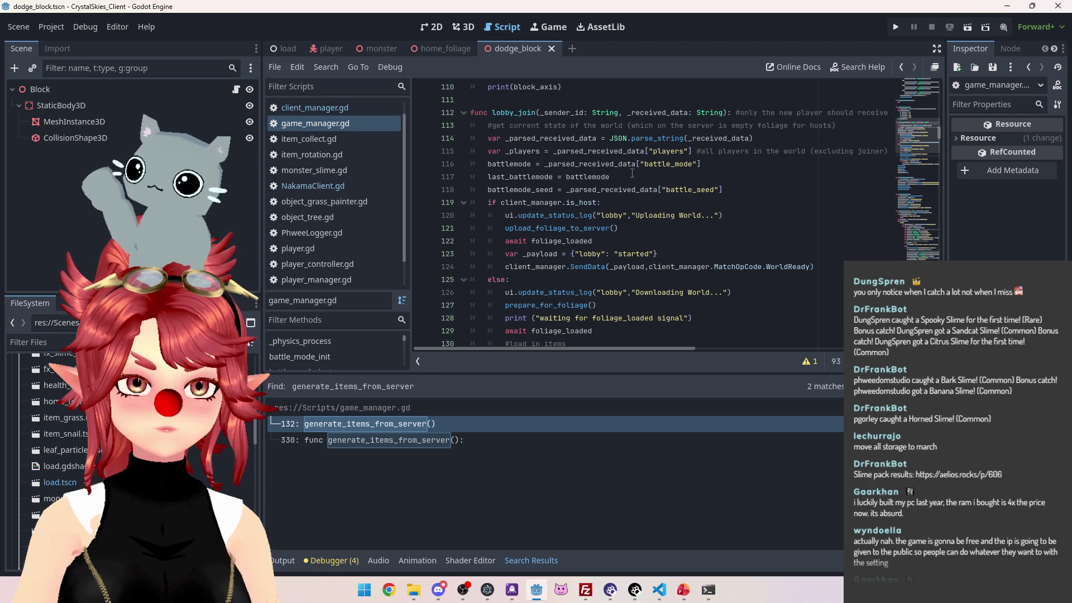
{"action": "scroll", "coordinate": [719, 197], "scroll_direction": "down", "scroll_amount": 1}
{"action": "scroll", "coordinate": [720, 196], "scroll_direction": "down", "scroll_amount": 1}
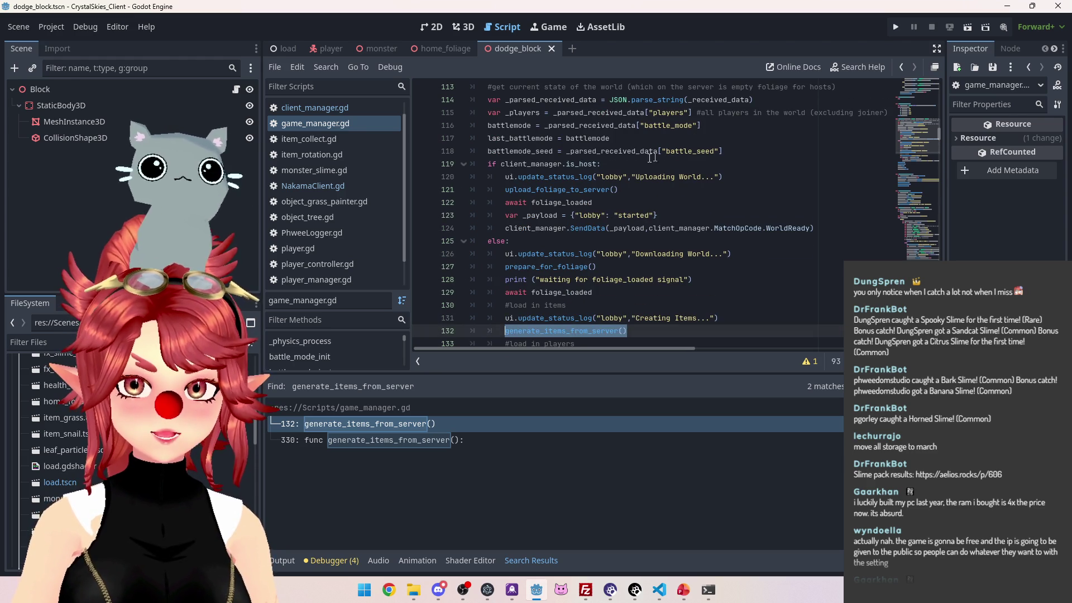
{"action": "scroll", "coordinate": [599, 310], "scroll_direction": "down", "scroll_amount": 1}
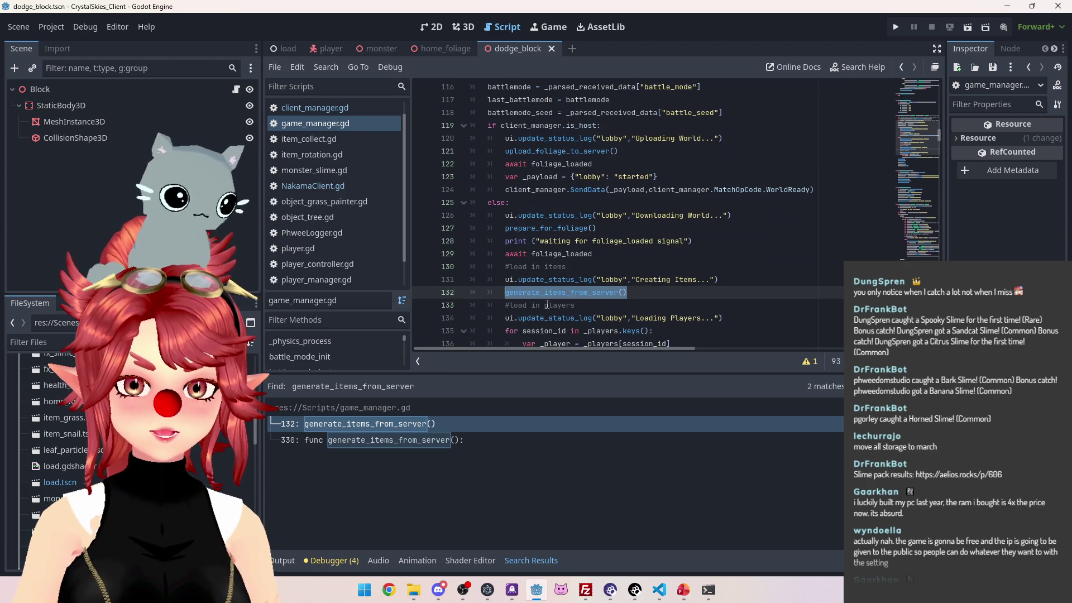
{"action": "scroll", "coordinate": [548, 305], "scroll_direction": "up", "scroll_amount": 1}
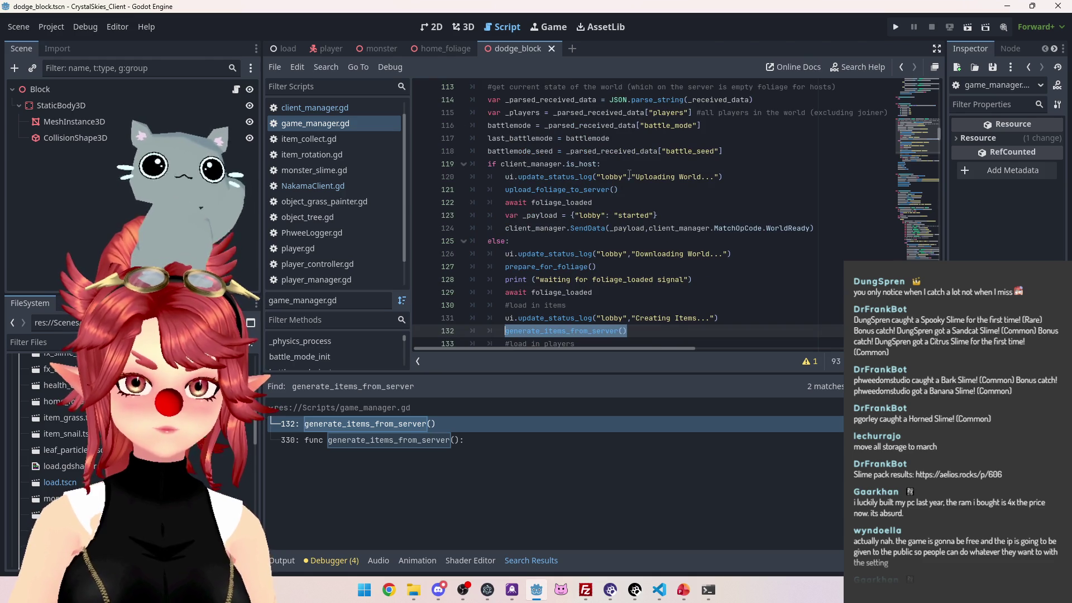
{"action": "scroll", "coordinate": [630, 174], "scroll_direction": "down", "scroll_amount": 2}
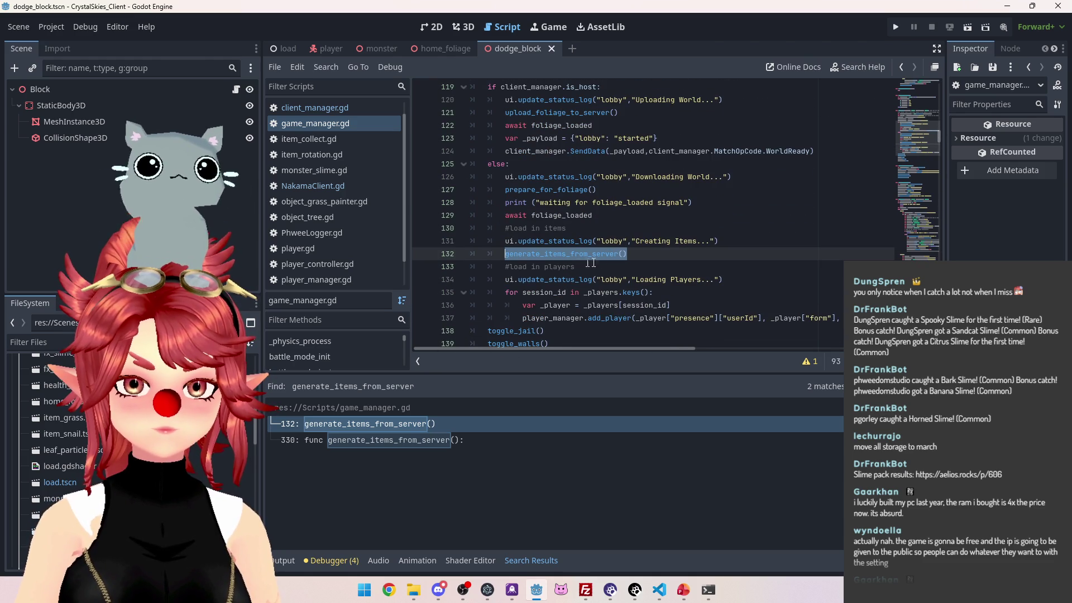
{"action": "scroll", "coordinate": [650, 288], "scroll_direction": "up", "scroll_amount": 2}
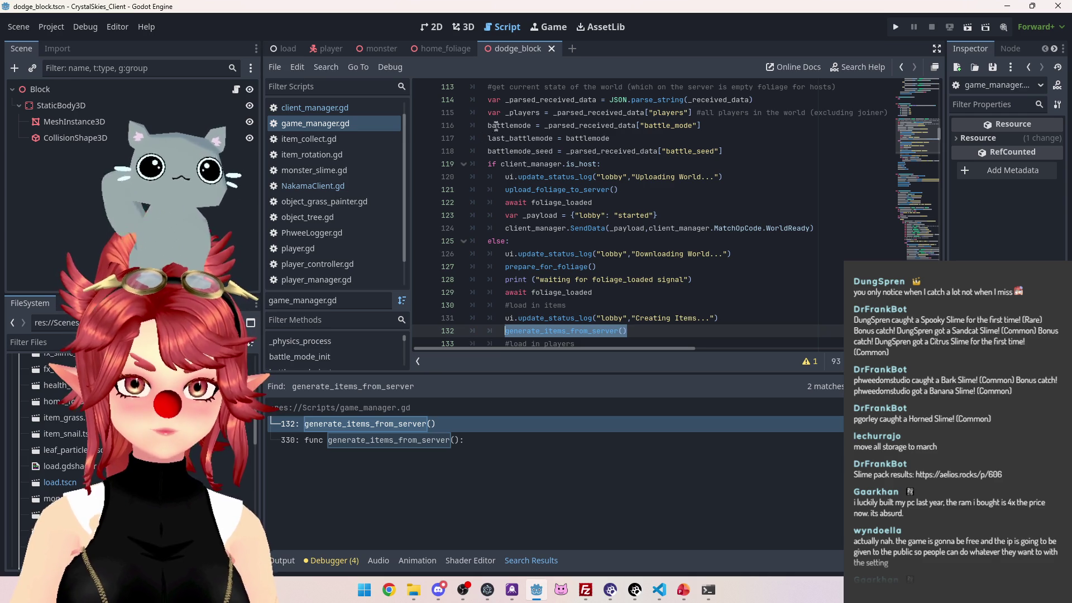
{"action": "left_click", "coordinate": [489, 127]}
{"action": "key", "text": "Return"}
{"action": "key", "text": "Up"}
{"action": "type", "text": "var "}
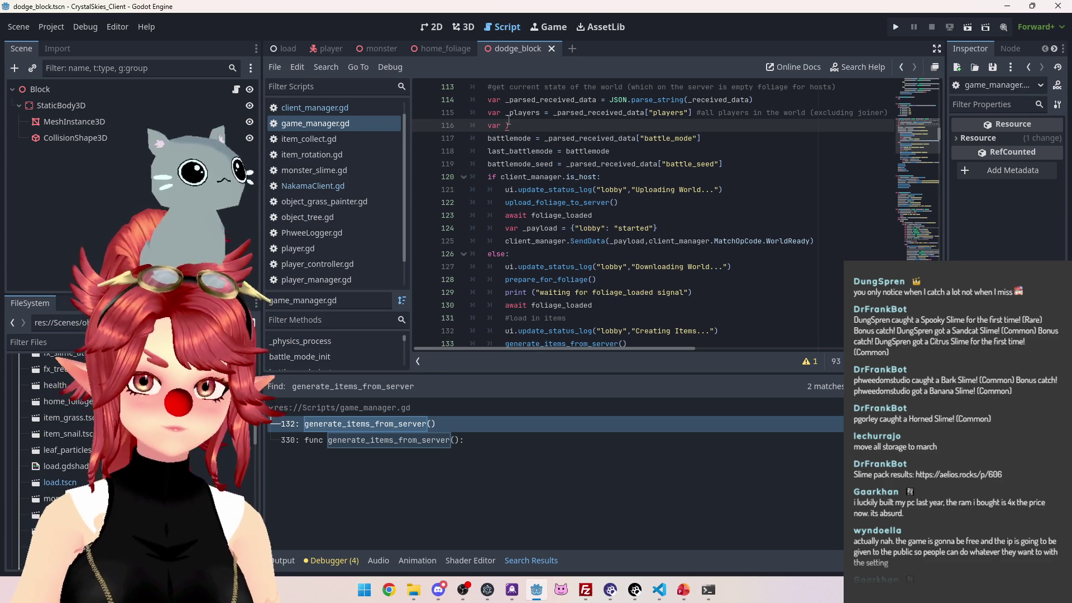
{"action": "type", "text": "_items"}
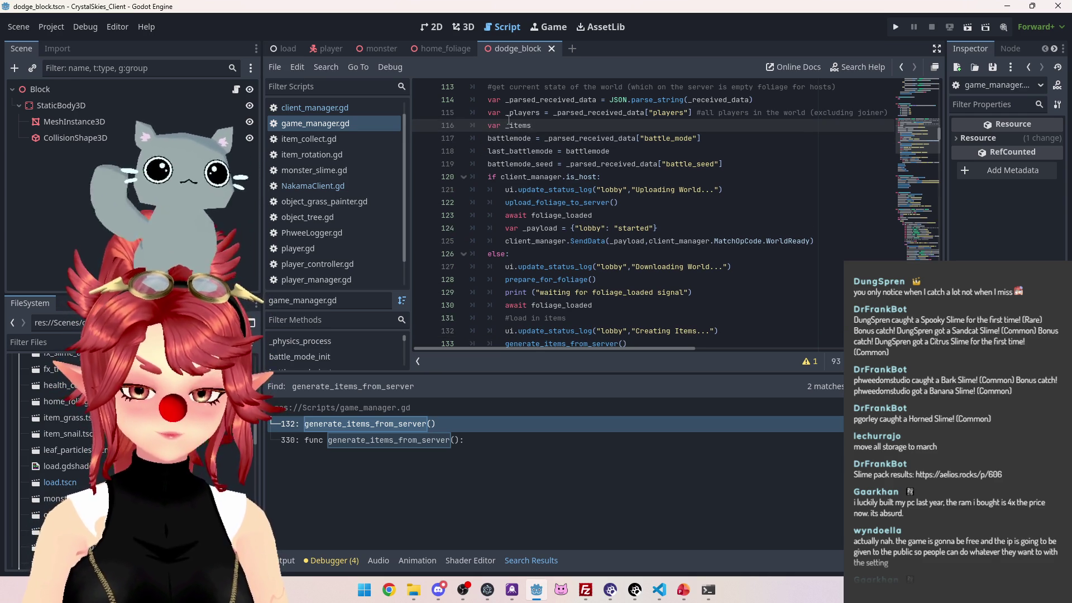
{"action": "mouse_move", "coordinate": [554, 113]}
{"action": "left_mouse_down"}
{"action": "mouse_move", "coordinate": [691, 112]}
{"action": "mouse_move", "coordinate": [672, 125]}
{"action": "left_mouse_up"}
{"action": "key", "text": "ctrl+c"}
{"action": "left_click", "coordinate": [678, 125]}
{"action": "key", "text": "ctrl+v"}
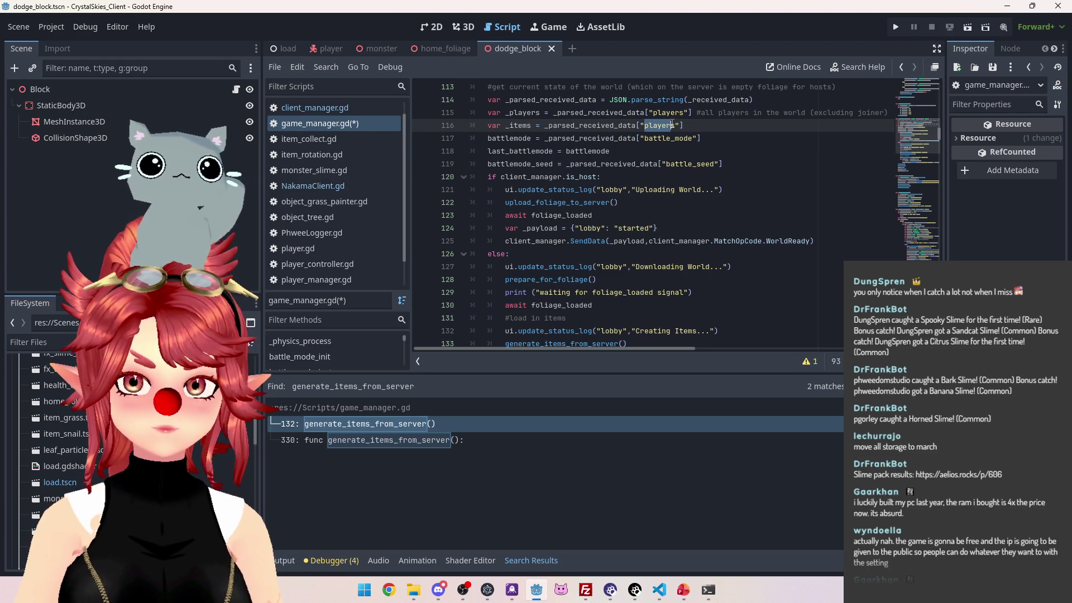
{"action": "type", "text": "item"}
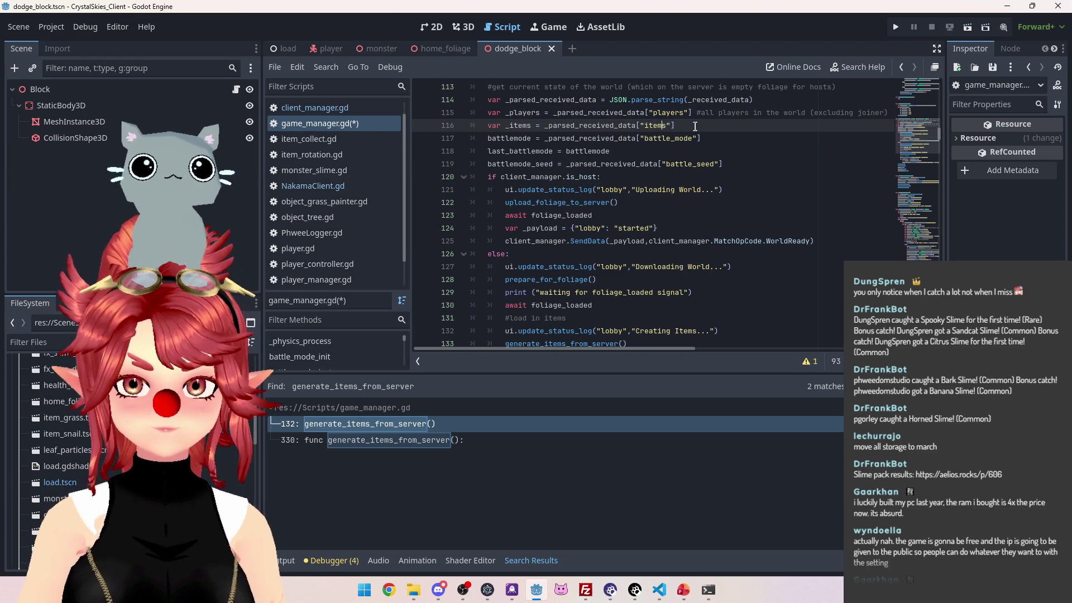
{"action": "scroll", "coordinate": [698, 173], "scroll_direction": "down", "scroll_amount": 1}
{"action": "scroll", "coordinate": [607, 136], "scroll_direction": "up", "scroll_amount": 1}
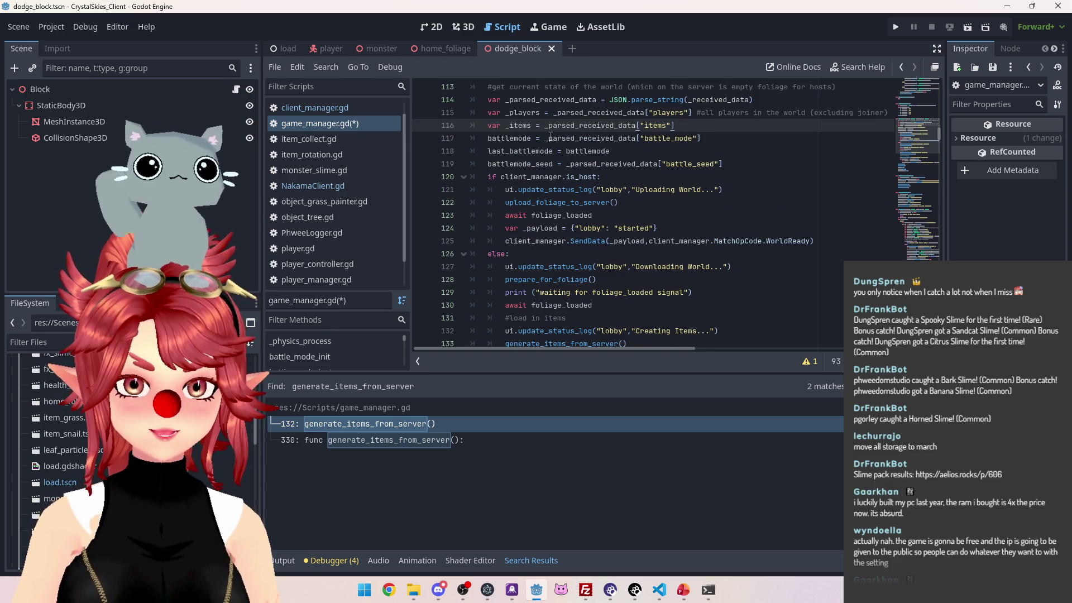
{"action": "mouse_move", "coordinate": [550, 137]}
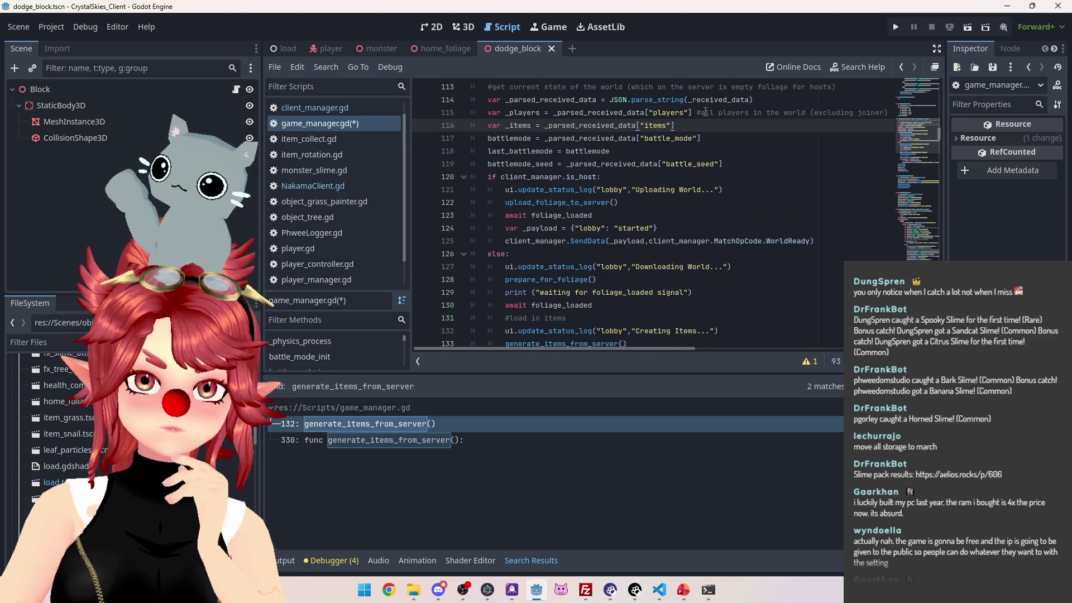
{"action": "scroll", "coordinate": [705, 111], "scroll_direction": "down", "scroll_amount": 3}
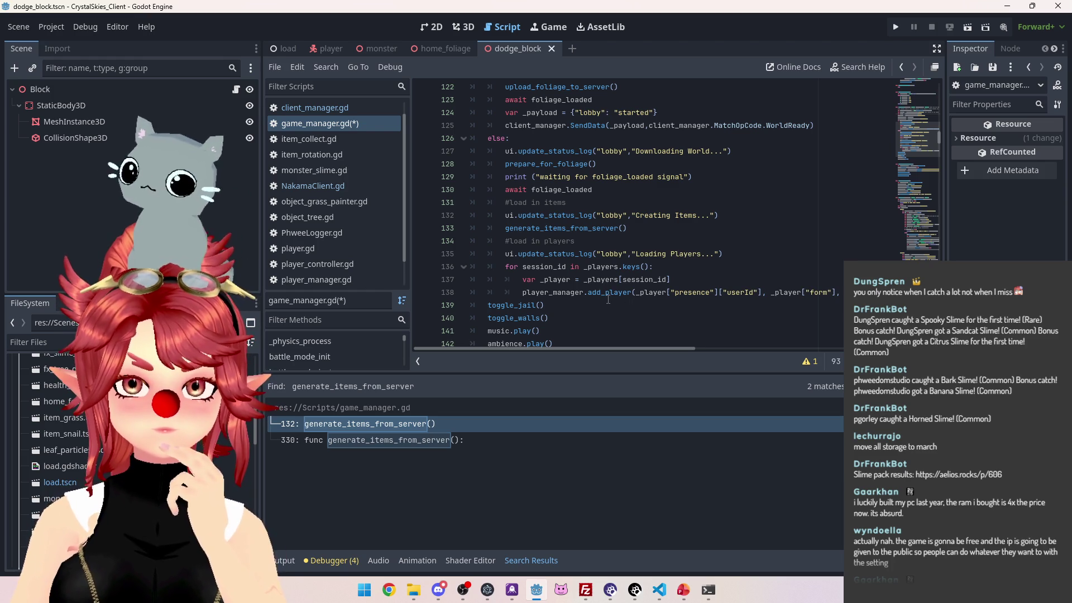
{"action": "mouse_move", "coordinate": [609, 300]}
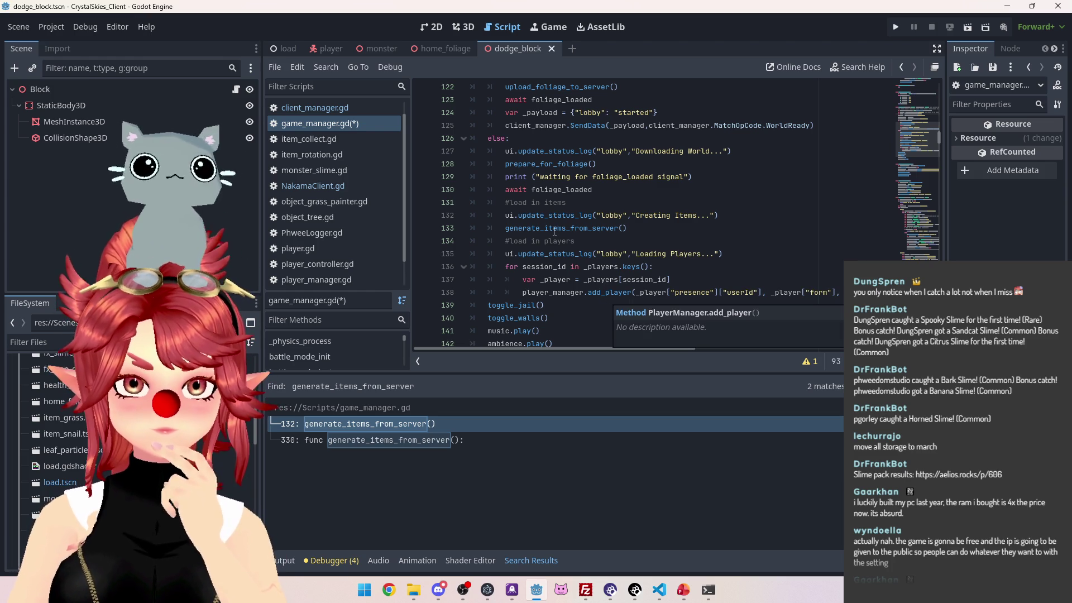
{"action": "mouse_move", "coordinate": [550, 229]}
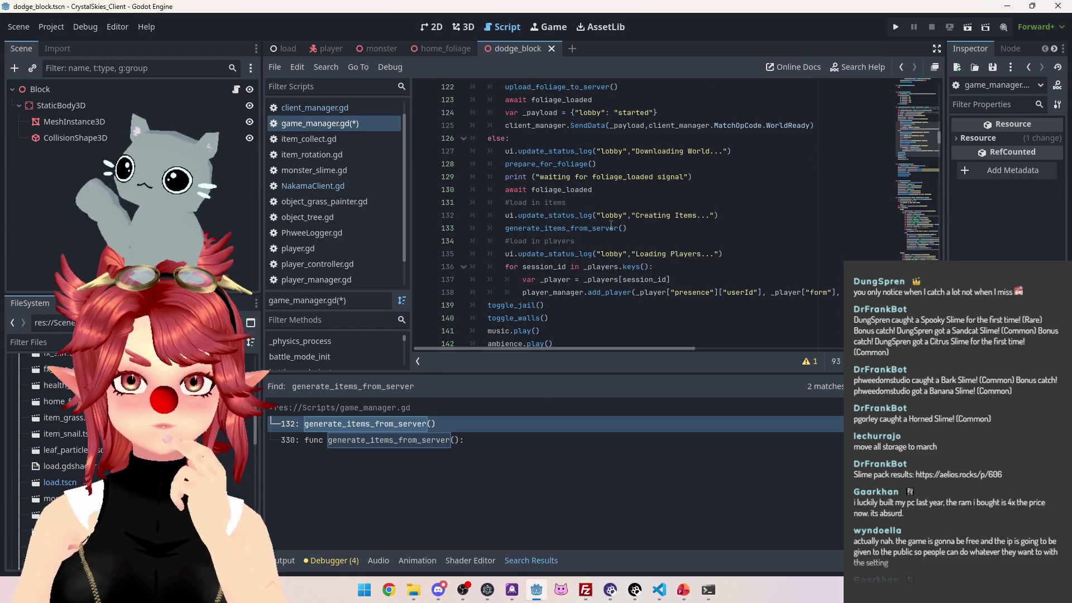
{"action": "scroll", "coordinate": [631, 197], "scroll_direction": "up", "scroll_amount": 1}
{"action": "scroll", "coordinate": [569, 133], "scroll_direction": "down", "scroll_amount": 1}
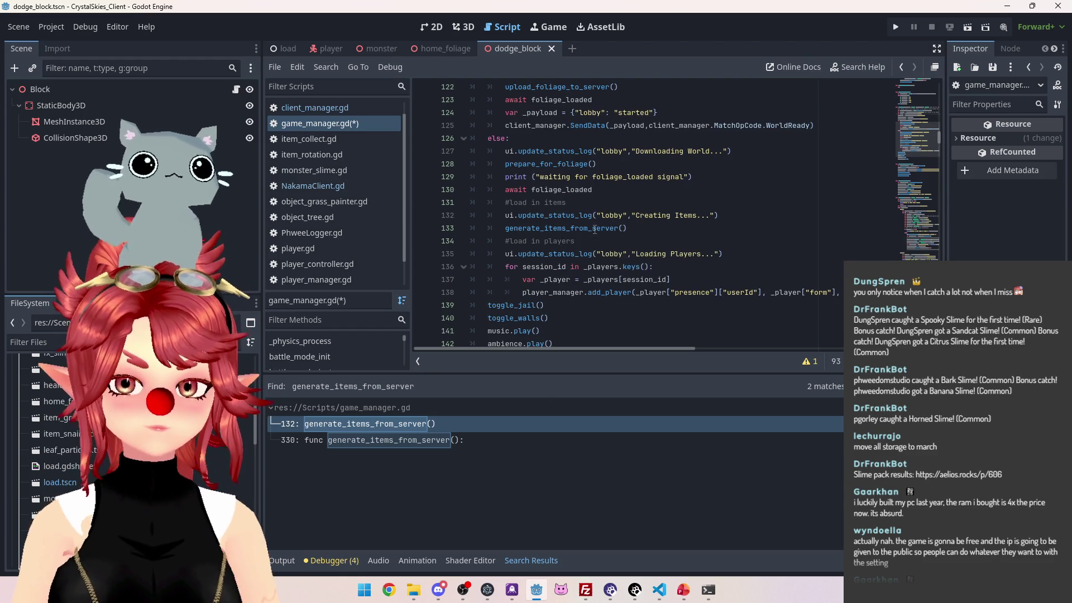
{"action": "mouse_move", "coordinate": [594, 229]}
{"action": "key", "text": "ctrl"}
{"action": "scroll", "coordinate": [627, 215], "scroll_direction": "up", "scroll_amount": 2}
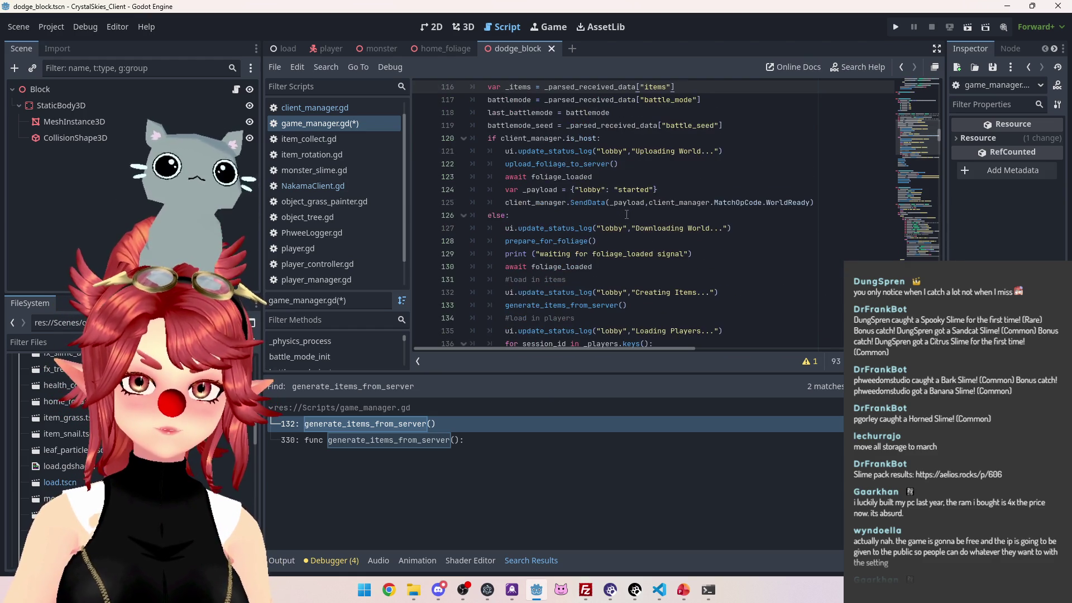
{"action": "scroll", "coordinate": [627, 214], "scroll_direction": "up", "scroll_amount": 1}
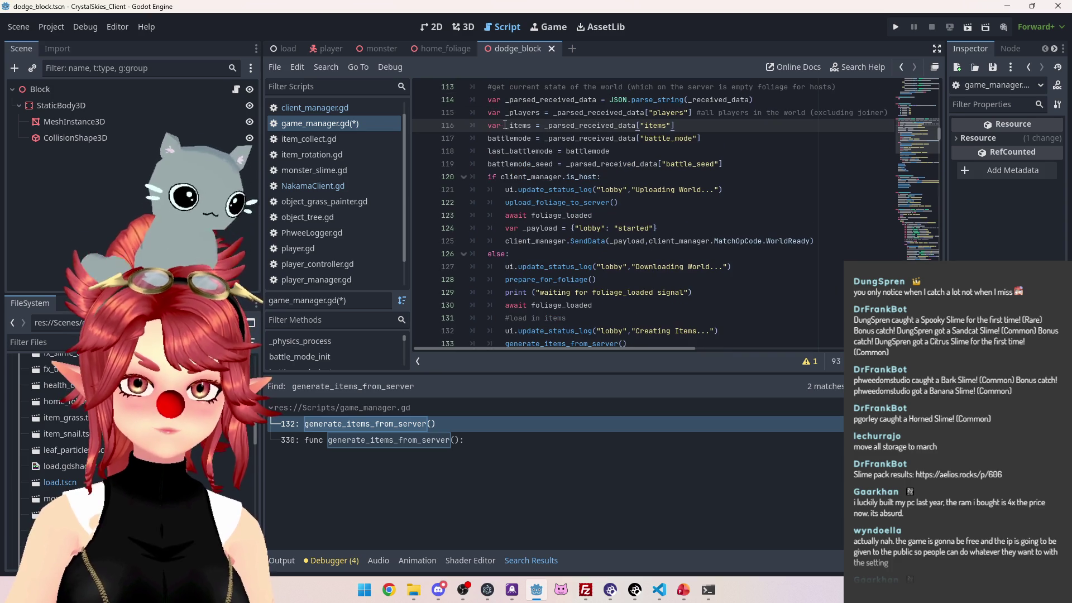
{"action": "scroll", "coordinate": [499, 222], "scroll_direction": "down", "scroll_amount": 3}
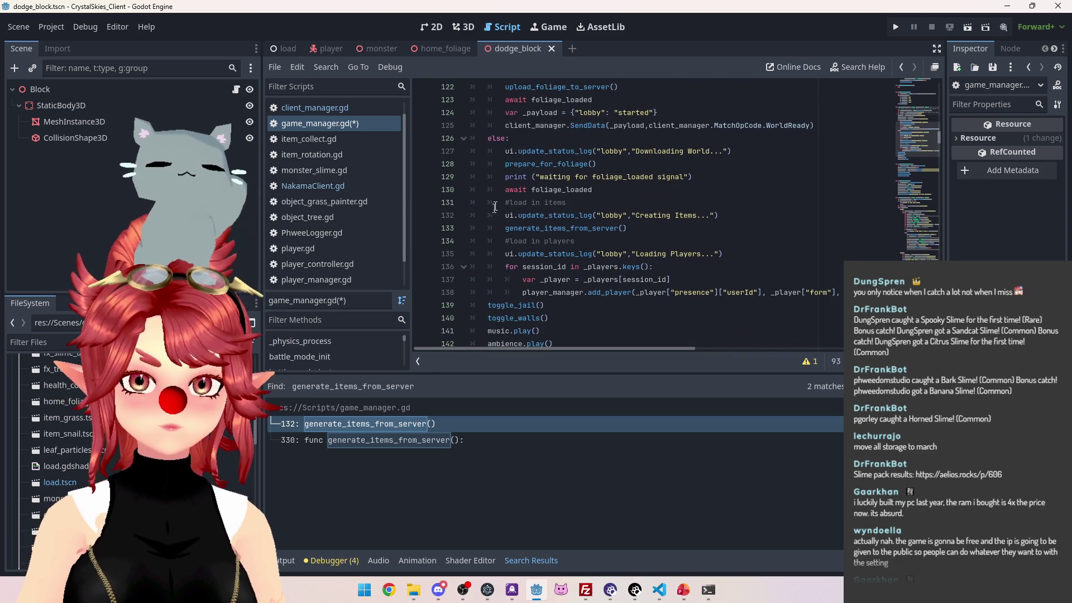
{"action": "left_click", "coordinate": [624, 227]}
Pass _items into the generate_items_from_server call and add an items parameter to its definition.
{"action": "type", "text": "_items"}
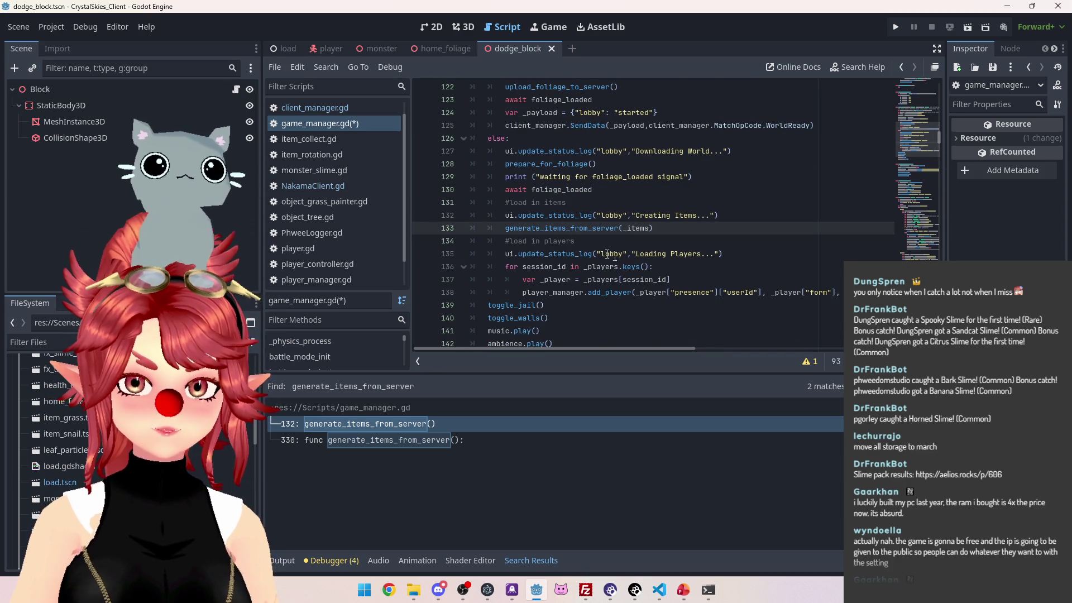
{"action": "left_click", "coordinate": [570, 228], "text": "ctrl"}
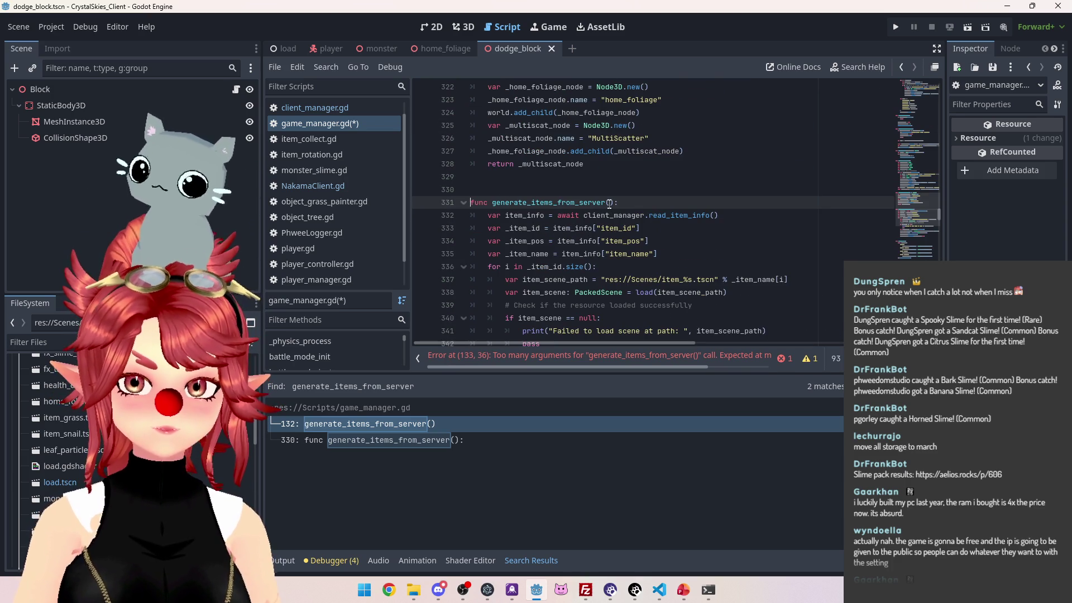
{"action": "type", "text": "items:"}
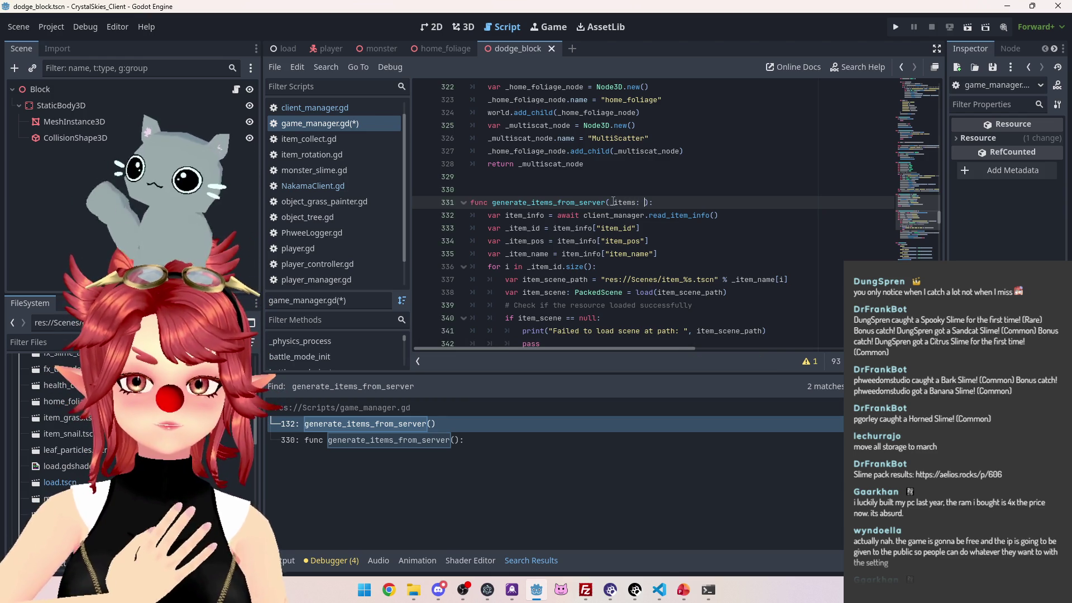
{"action": "scroll", "coordinate": [614, 207], "scroll_direction": "up", "scroll_amount": 14}
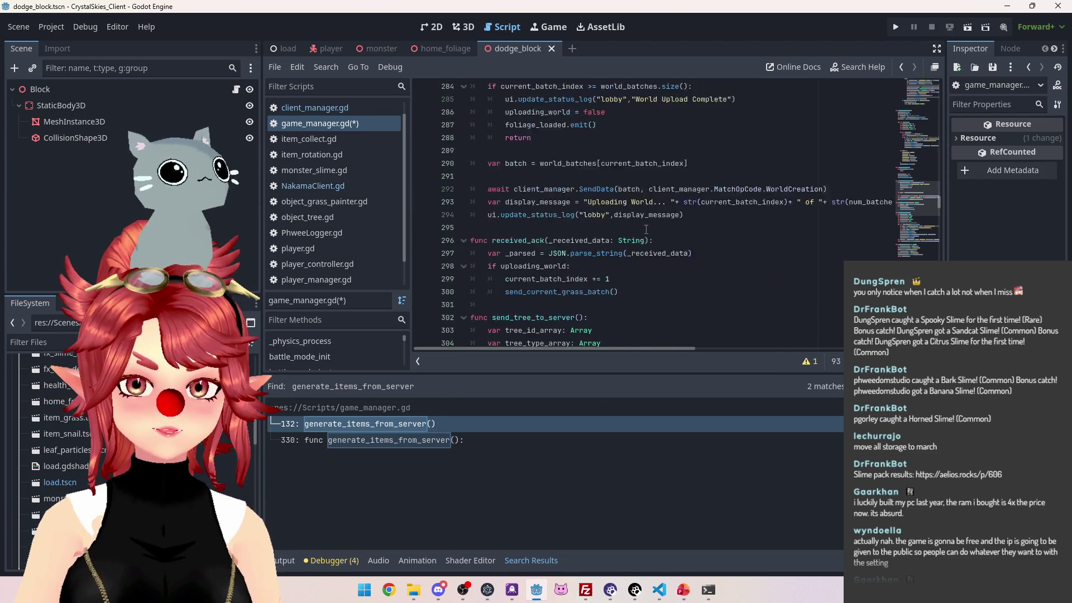
{"action": "scroll", "coordinate": [647, 230], "scroll_direction": "up", "scroll_amount": 18}
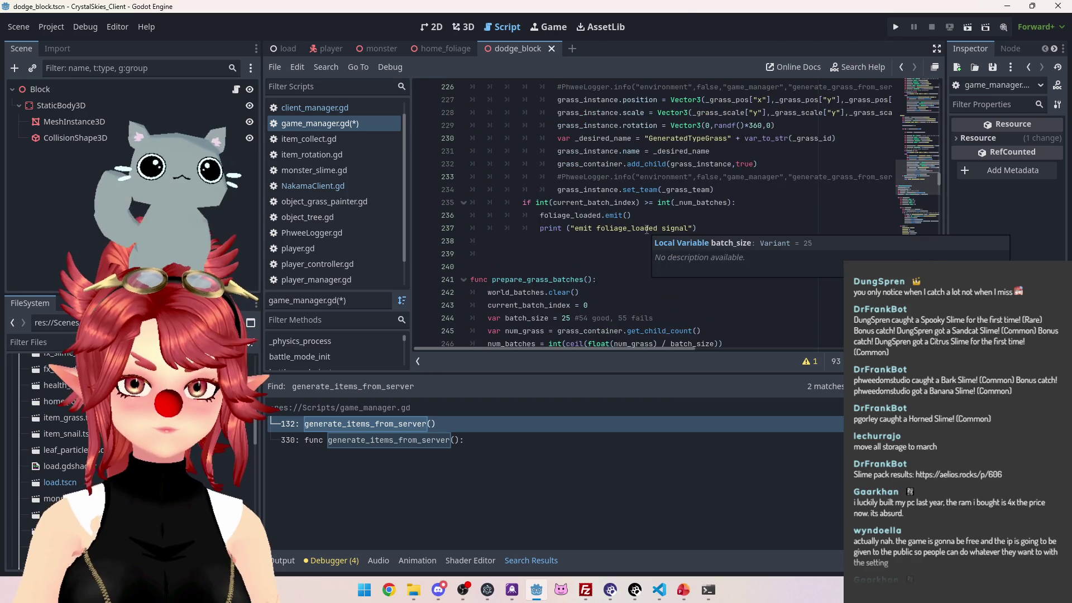
{"action": "scroll", "coordinate": [646, 230], "scroll_direction": "up", "scroll_amount": 20}
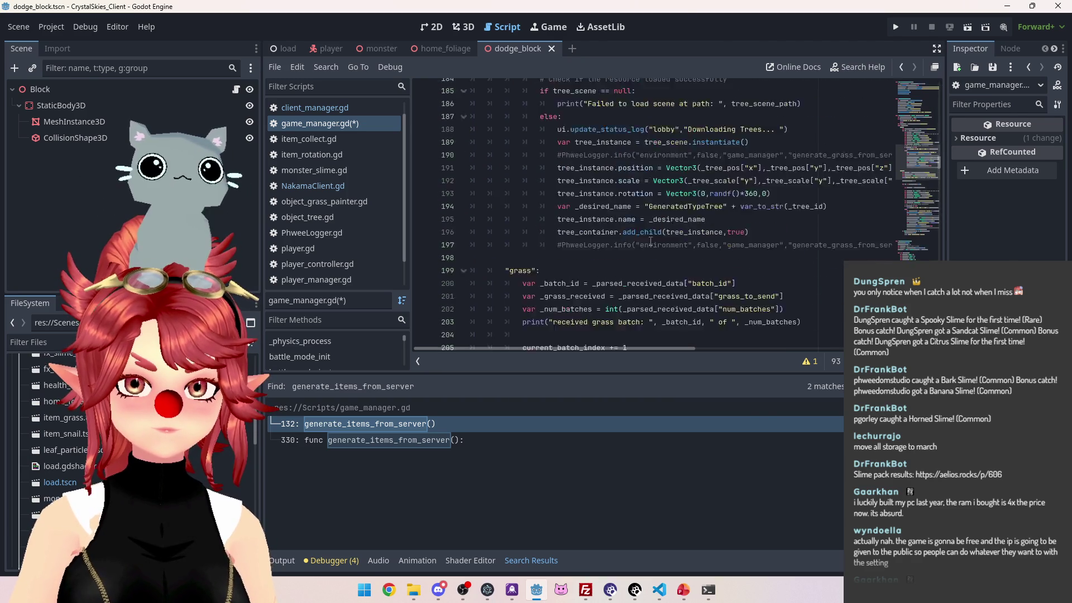
{"action": "scroll", "coordinate": [650, 241], "scroll_direction": "up", "scroll_amount": 14}
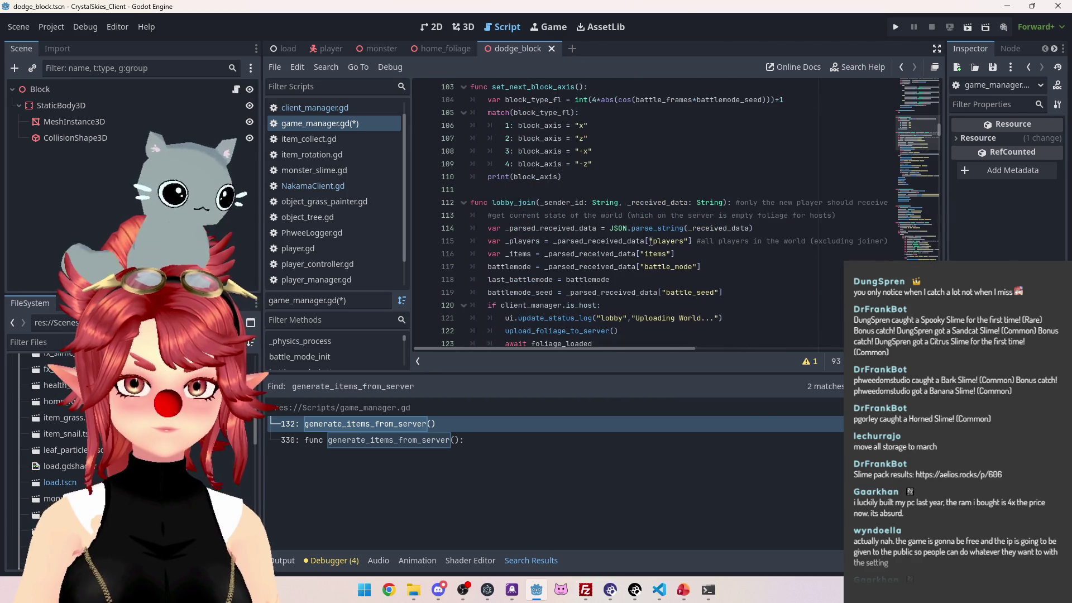
{"action": "scroll", "coordinate": [650, 229], "scroll_direction": "up", "scroll_amount": 2}
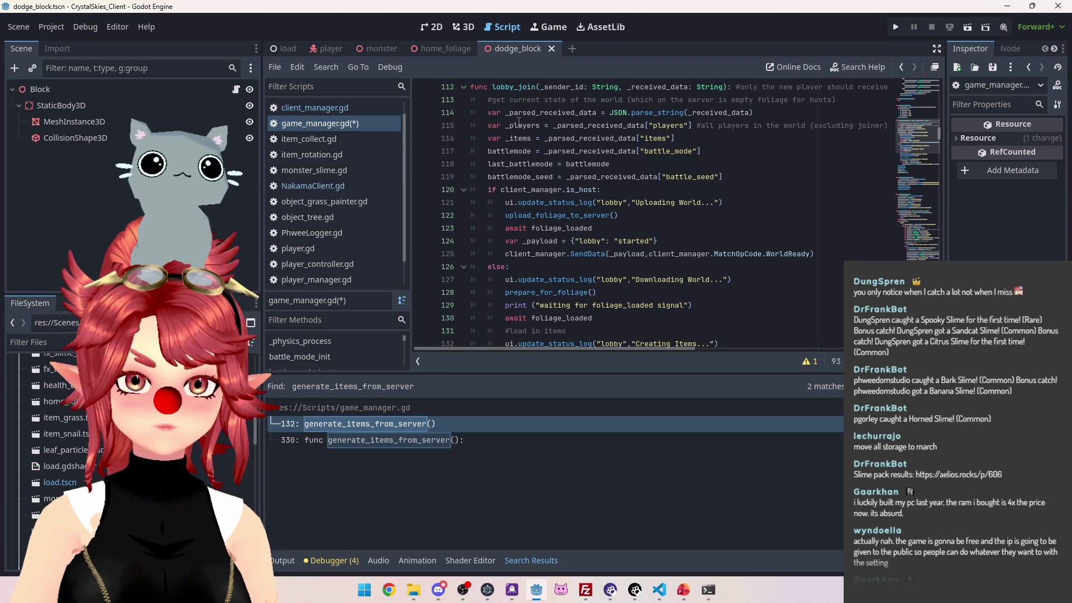
{"action": "scroll", "coordinate": [526, 137], "scroll_direction": "down", "scroll_amount": 1}
{"action": "scroll", "coordinate": [527, 129], "scroll_direction": "up", "scroll_amount": 1}
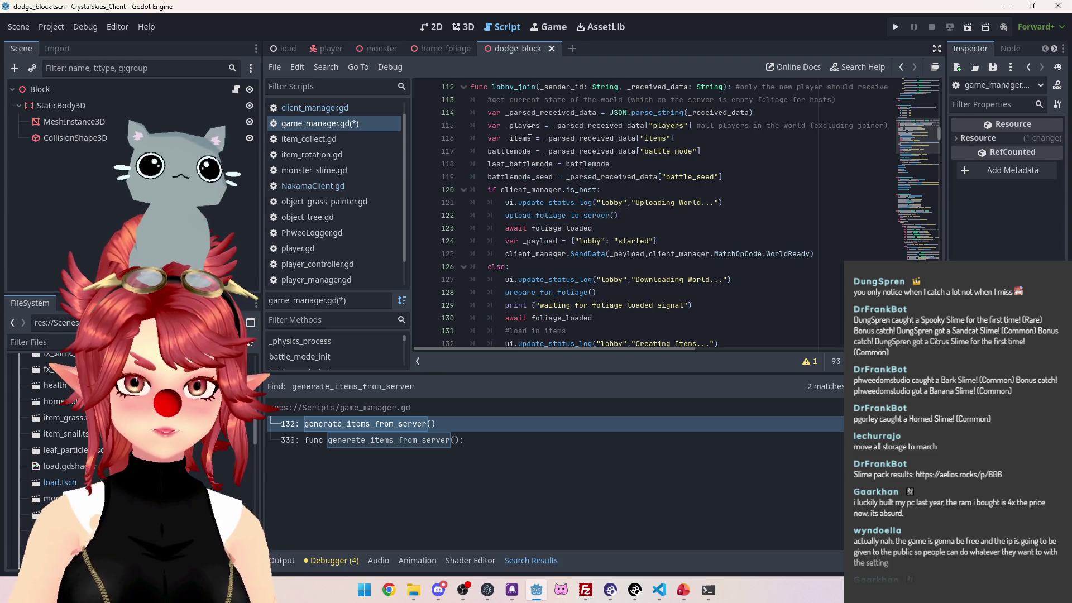
{"action": "scroll", "coordinate": [530, 130], "scroll_direction": "down", "scroll_amount": 4}
{"action": "scroll", "coordinate": [527, 128], "scroll_direction": "up", "scroll_amount": 1}
{"action": "scroll", "coordinate": [531, 187], "scroll_direction": "up", "scroll_amount": 1}
{"action": "scroll", "coordinate": [524, 228], "scroll_direction": "down", "scroll_amount": 2}
{"action": "left_click", "coordinate": [559, 202], "text": "ctrl"}
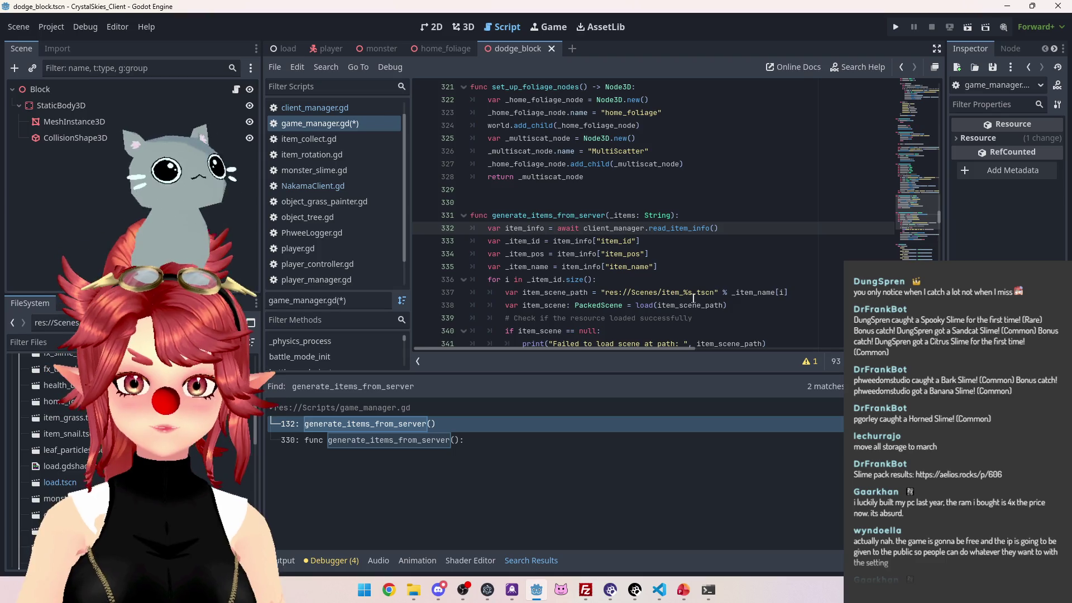
Delete the read_item_info line from generate_items_from_server.
{"action": "scroll", "coordinate": [622, 230], "scroll_direction": "up", "scroll_amount": 1}
{"action": "scroll", "coordinate": [532, 165], "scroll_direction": "down", "scroll_amount": 2}
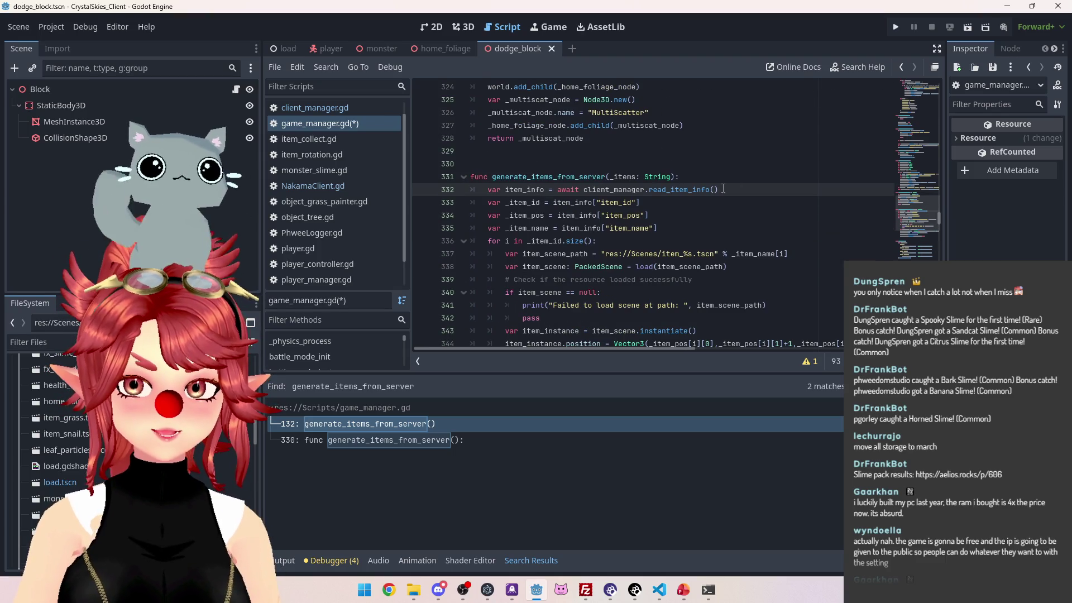
{"action": "scroll", "coordinate": [723, 189], "scroll_direction": "down", "scroll_amount": 2}
{"action": "scroll", "coordinate": [725, 191], "scroll_direction": "up", "scroll_amount": 2}
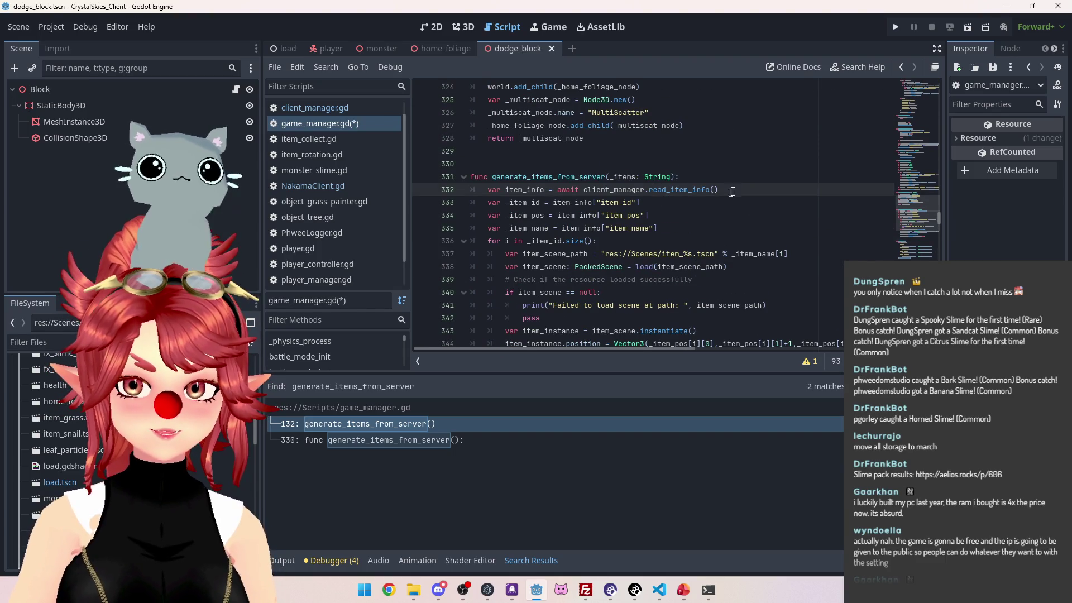
{"action": "left_click_drag", "start_coordinate": [719, 189], "coordinate": [456, 191]}
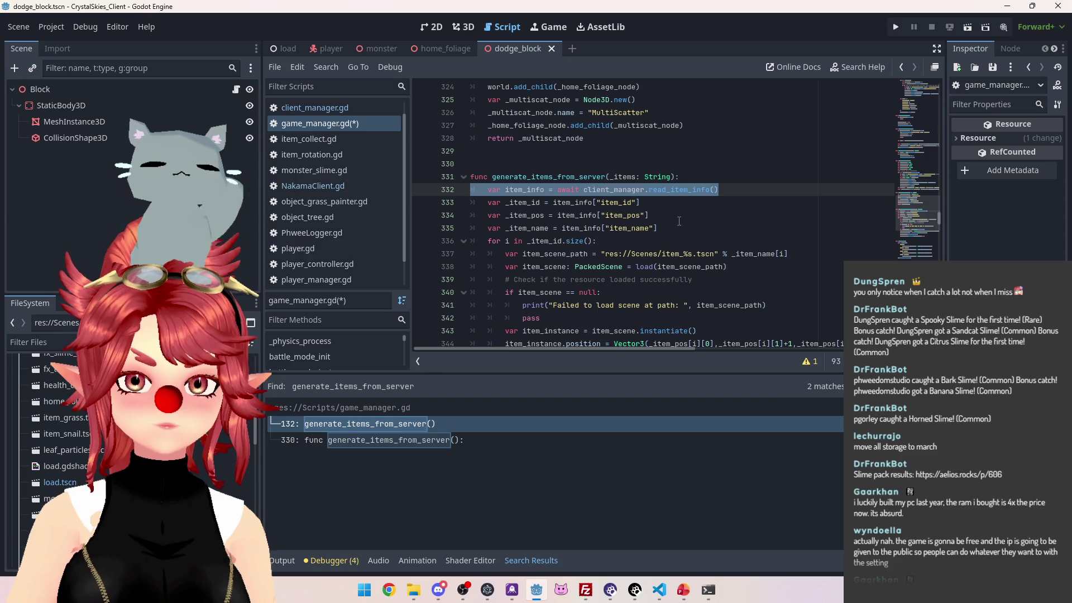
{"action": "key", "text": "BackSpace"}
{"action": "key", "text": "BackSpace"}
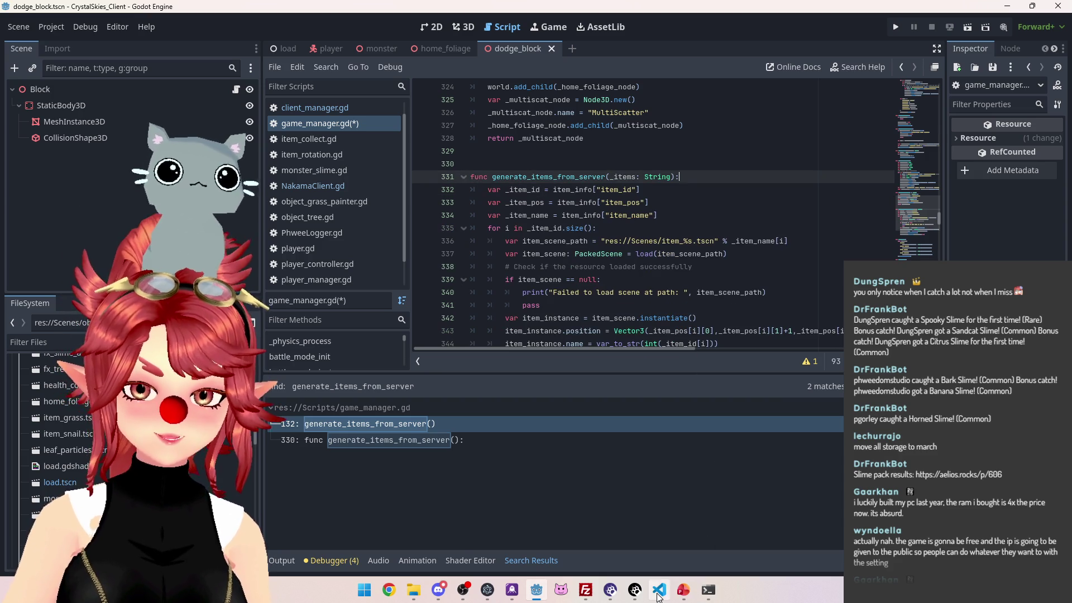
{"action": "left_click", "coordinate": [659, 590]}
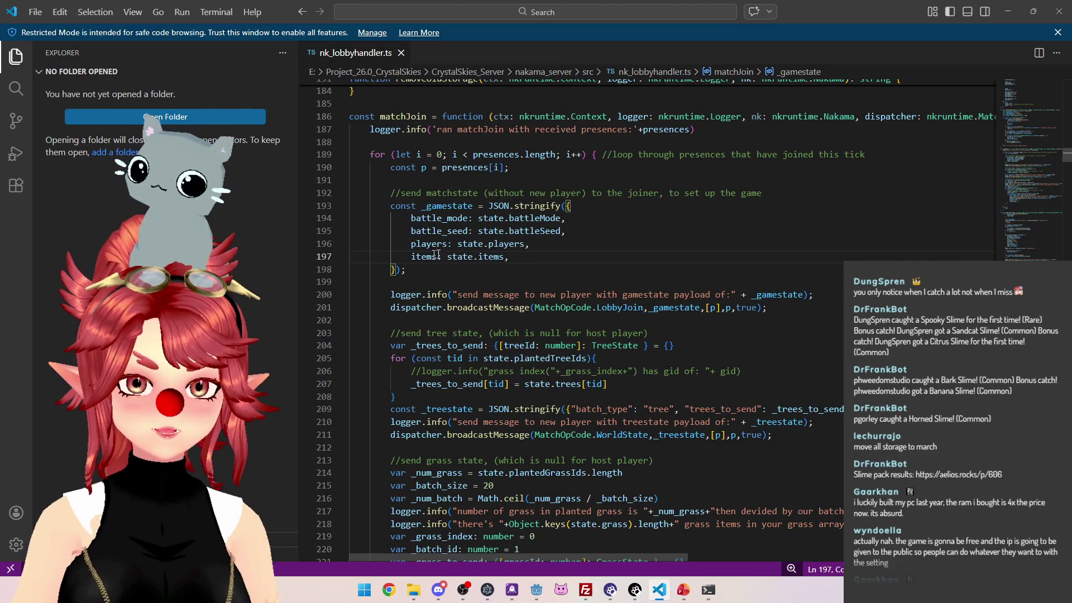
Review the MatchState and ItemState interfaces in nk_lobbyhandler.ts, then return to game_manager.gd.
{"action": "mouse_move", "coordinate": [1066, 158]}
{"action": "left_mouse_down"}
{"action": "mouse_move", "coordinate": [1069, 116]}
{"action": "mouse_move", "coordinate": [516, 194]}
{"action": "left_mouse_up"}
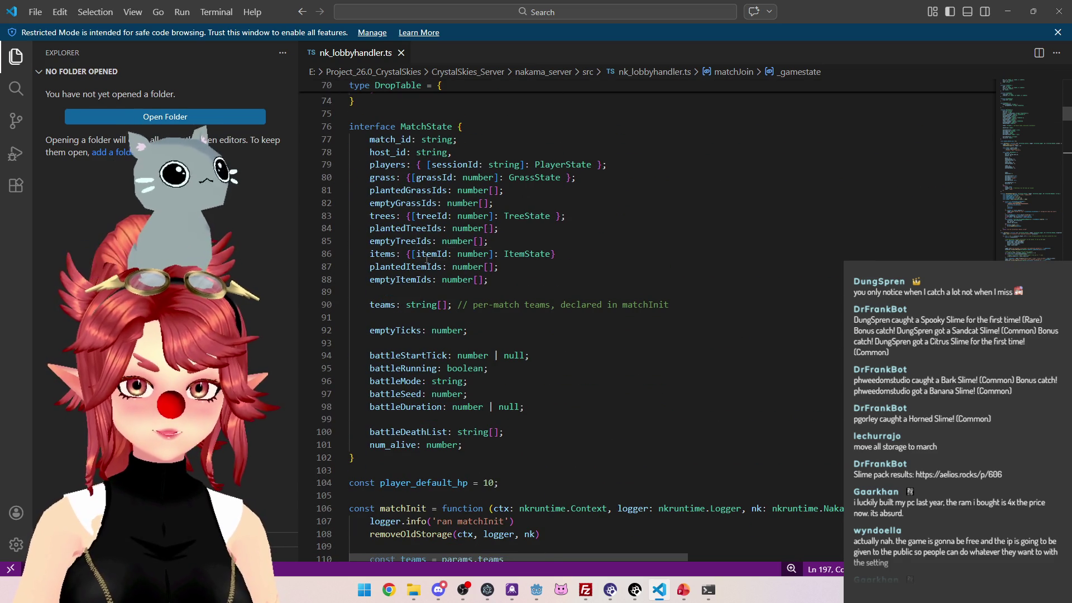
{"action": "scroll", "coordinate": [549, 341], "scroll_direction": "up", "scroll_amount": 2}
{"action": "scroll", "coordinate": [550, 341], "scroll_direction": "up", "scroll_amount": 5}
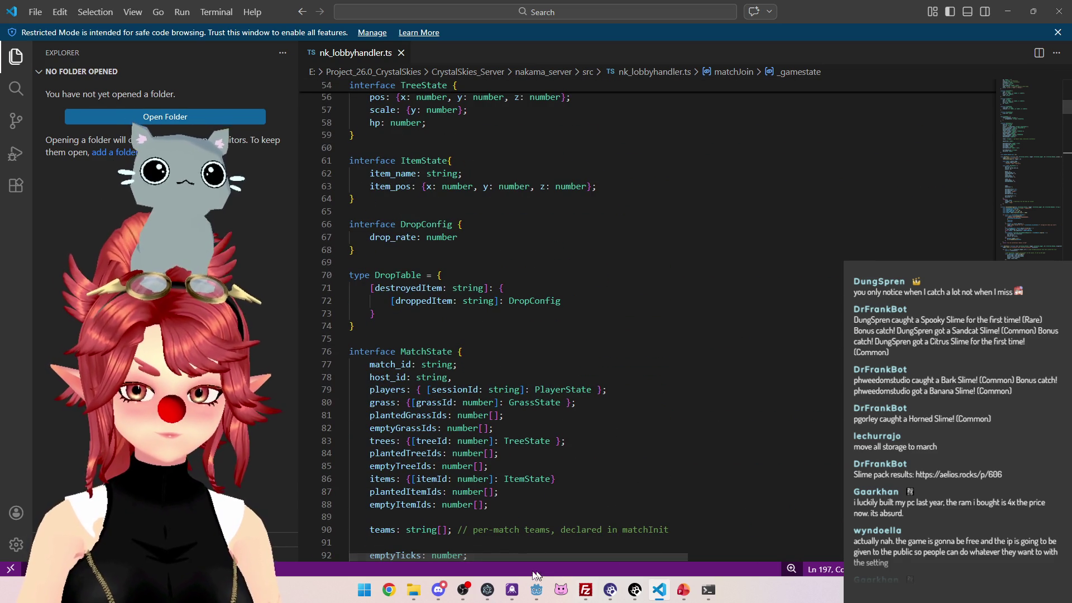
{"action": "left_click", "coordinate": [536, 590]}
{"action": "scroll", "coordinate": [597, 245], "scroll_direction": "up", "scroll_amount": 7}
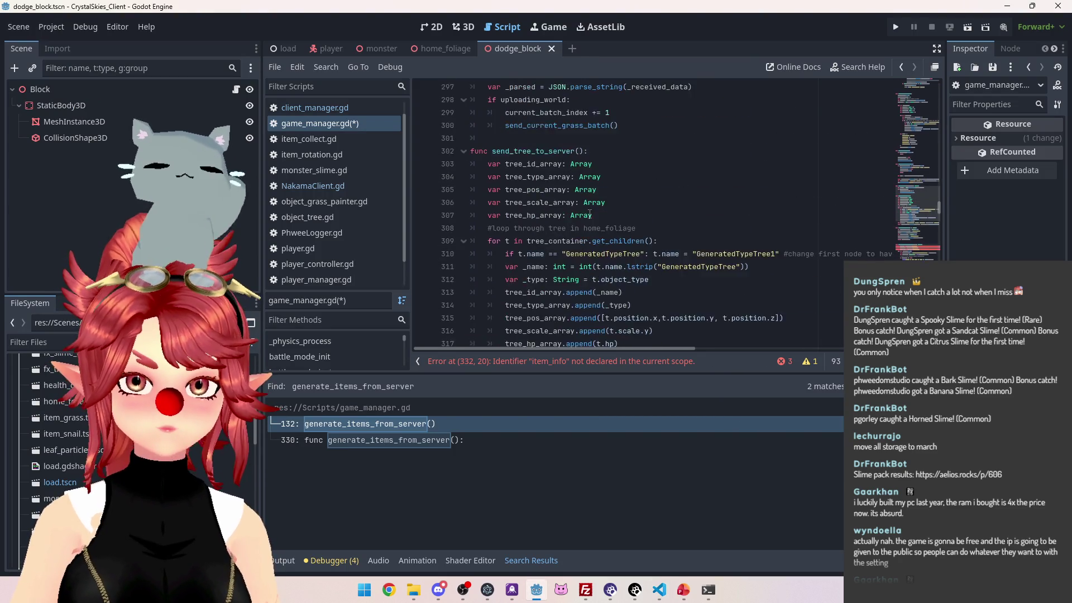
{"action": "scroll", "coordinate": [589, 213], "scroll_direction": "up", "scroll_amount": 6}
{"action": "scroll", "coordinate": [597, 228], "scroll_direction": "up", "scroll_amount": 19}
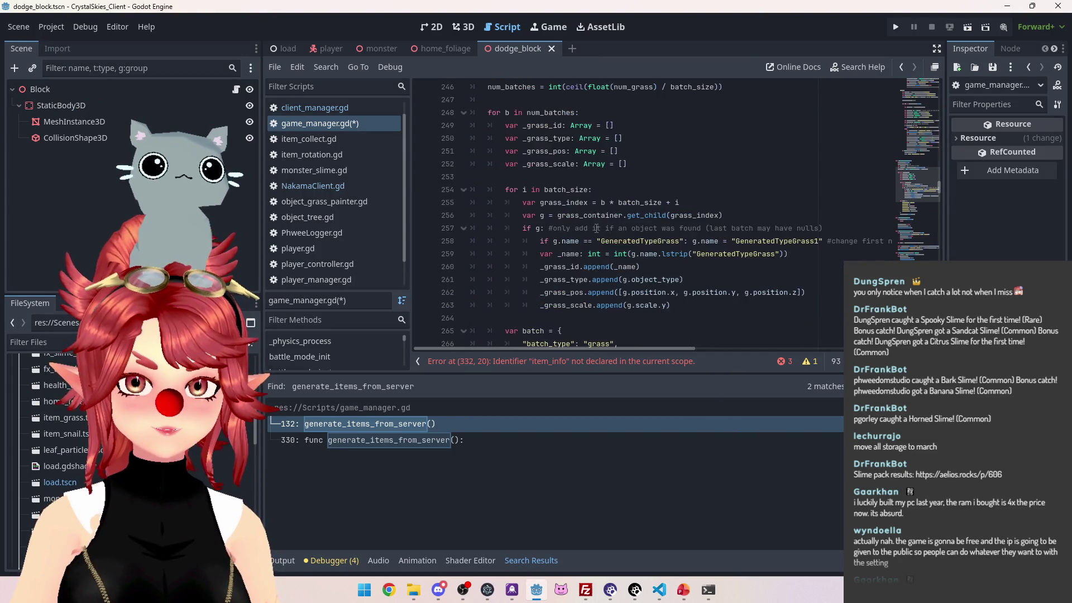
{"action": "scroll", "coordinate": [596, 229], "scroll_direction": "up", "scroll_amount": 7}
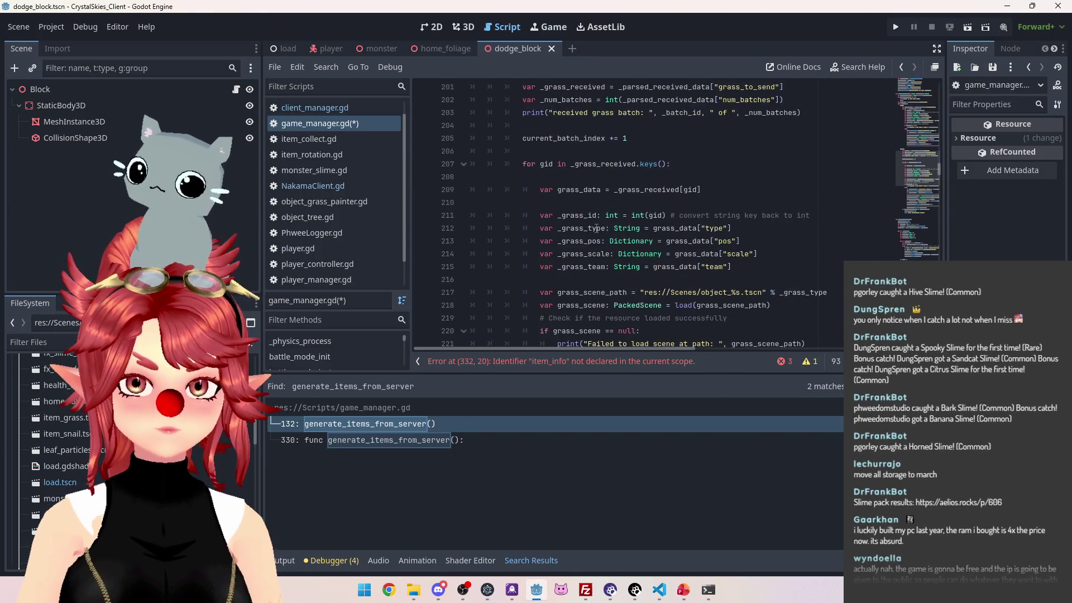
{"action": "scroll", "coordinate": [596, 231], "scroll_direction": "down", "scroll_amount": 6}
{"action": "scroll", "coordinate": [596, 231], "scroll_direction": "up", "scroll_amount": 20}
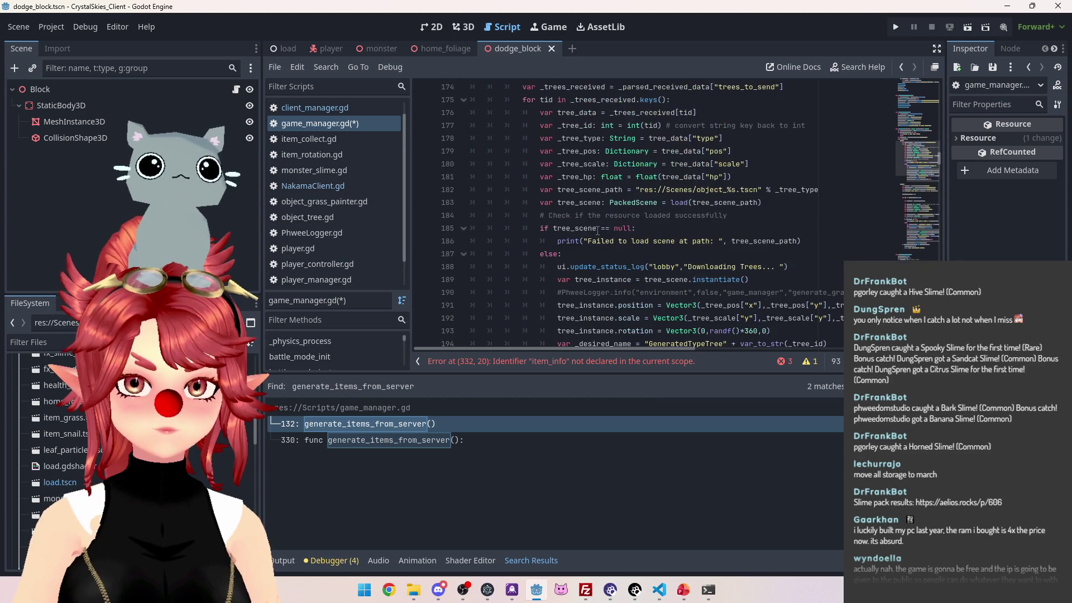
{"action": "scroll", "coordinate": [598, 231], "scroll_direction": "up", "scroll_amount": 8}
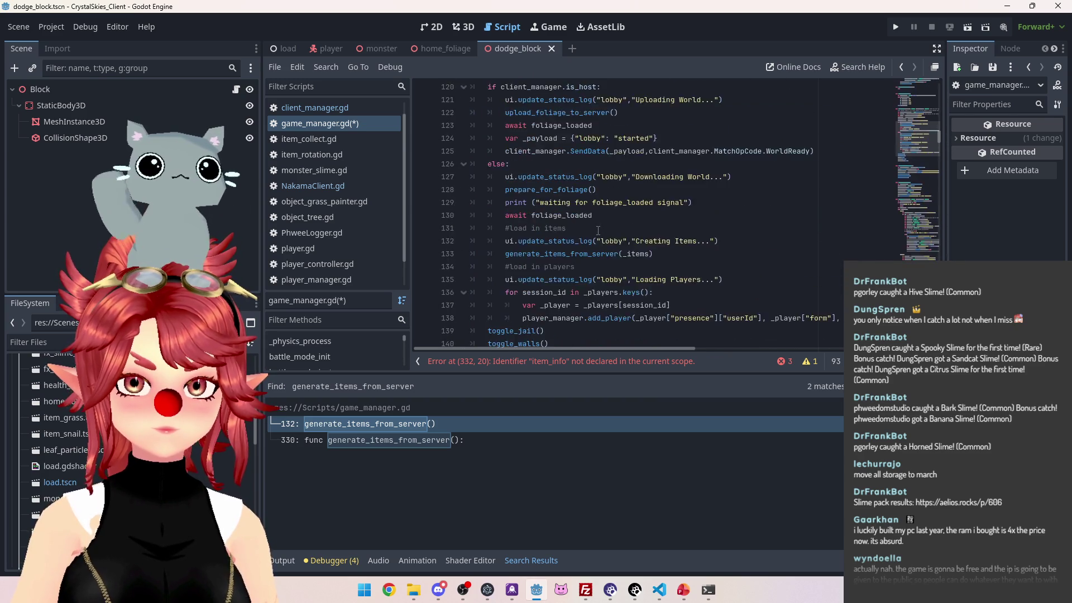
{"action": "left_click_drag", "start_coordinate": [506, 178], "coordinate": [911, 204]}
{"action": "key", "text": "ctrl+c"}
{"action": "left_click_drag", "start_coordinate": [642, 347], "coordinate": [519, 347]}
{"action": "scroll", "coordinate": [572, 271], "scroll_direction": "down", "scroll_amount": 11}
{"action": "scroll", "coordinate": [573, 271], "scroll_direction": "down", "scroll_amount": 20}
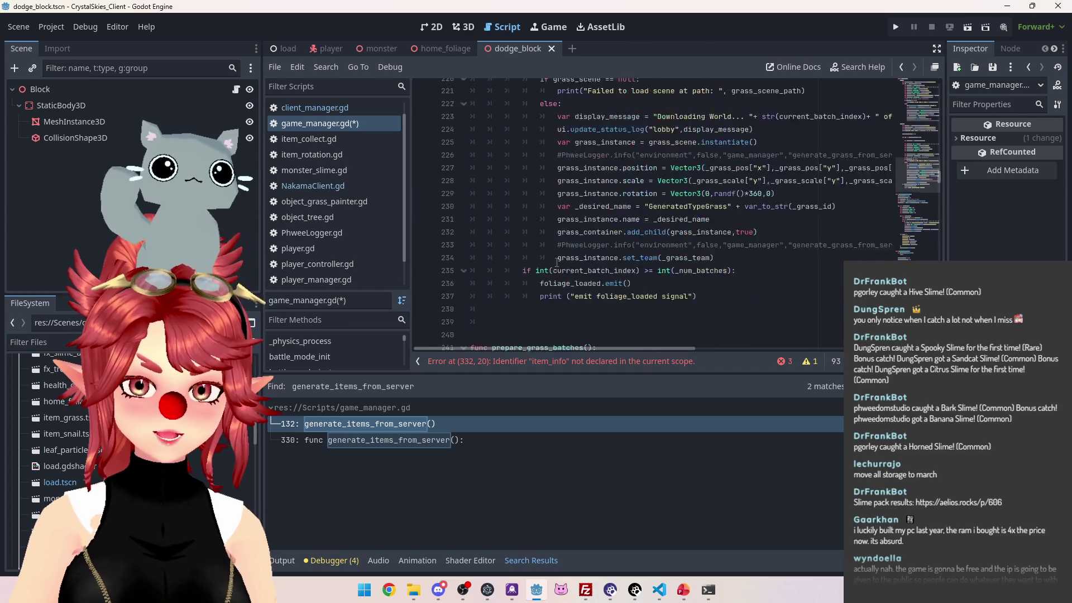
{"action": "scroll", "coordinate": [564, 260], "scroll_direction": "down", "scroll_amount": 13}
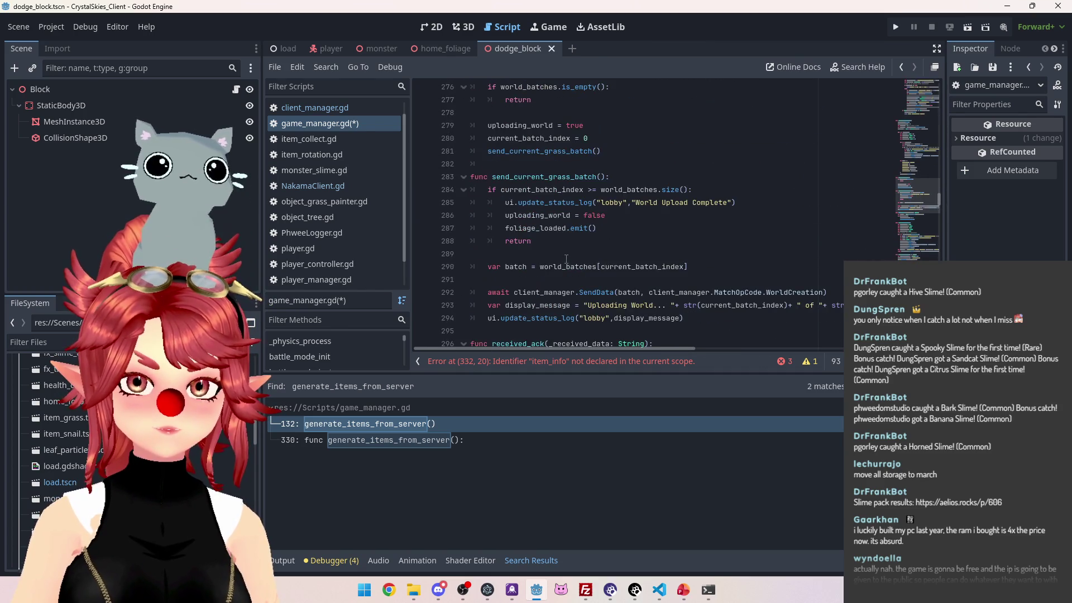
{"action": "scroll", "coordinate": [566, 259], "scroll_direction": "down", "scroll_amount": 14}
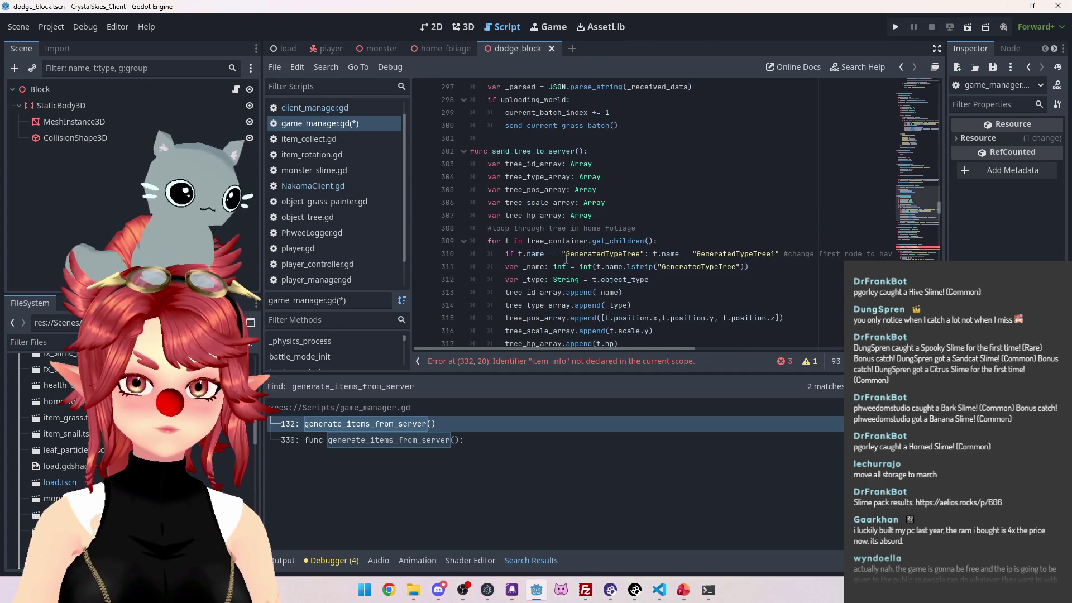
{"action": "scroll", "coordinate": [567, 259], "scroll_direction": "down", "scroll_amount": 3}
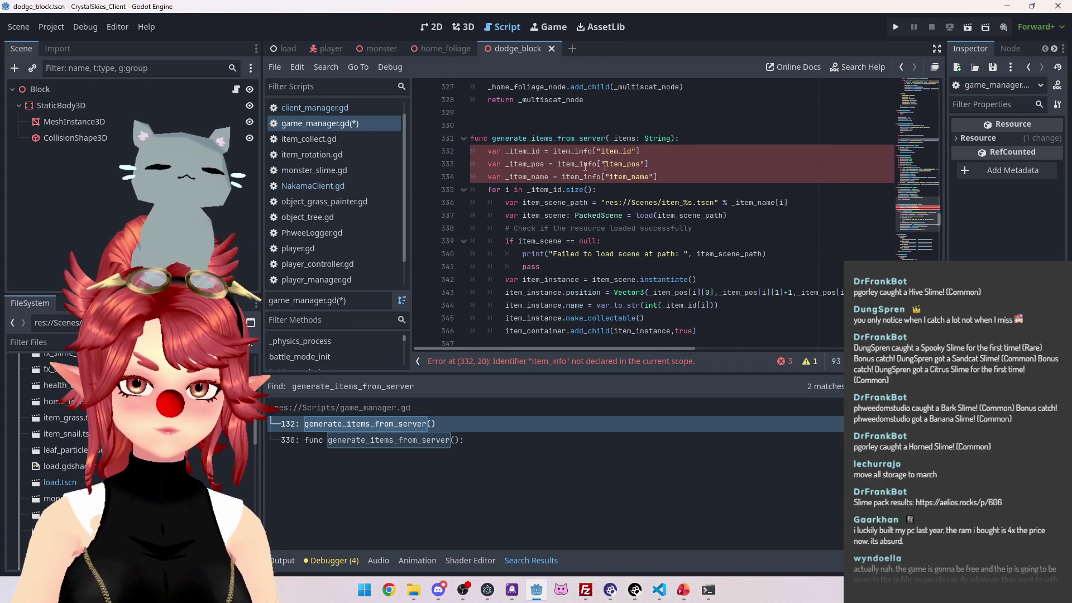
Paste the copied players loop below the generate_items_from_server header, removing extra blank lines.
{"action": "left_click", "coordinate": [701, 139]}
{"action": "key", "text": "Return"}
{"action": "key", "text": "Return"}
{"action": "key", "text": "Return"}
{"action": "key", "text": "ctrl+v"}
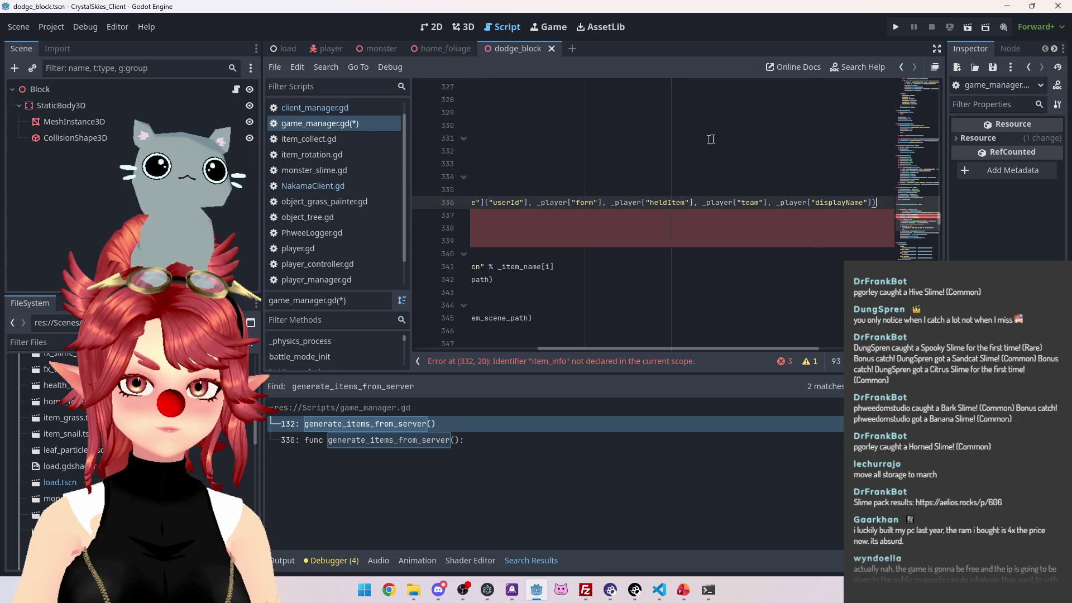
{"action": "key", "text": "Return"}
{"action": "key", "text": "Return"}
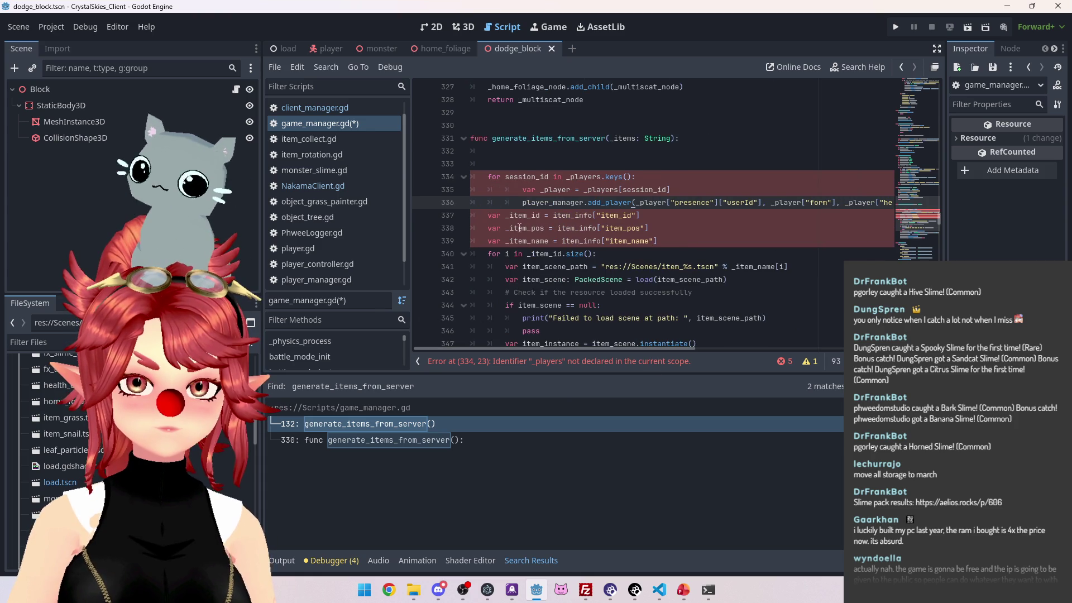
{"action": "left_click", "coordinate": [510, 166]}
{"action": "key", "text": "BackSpace"}
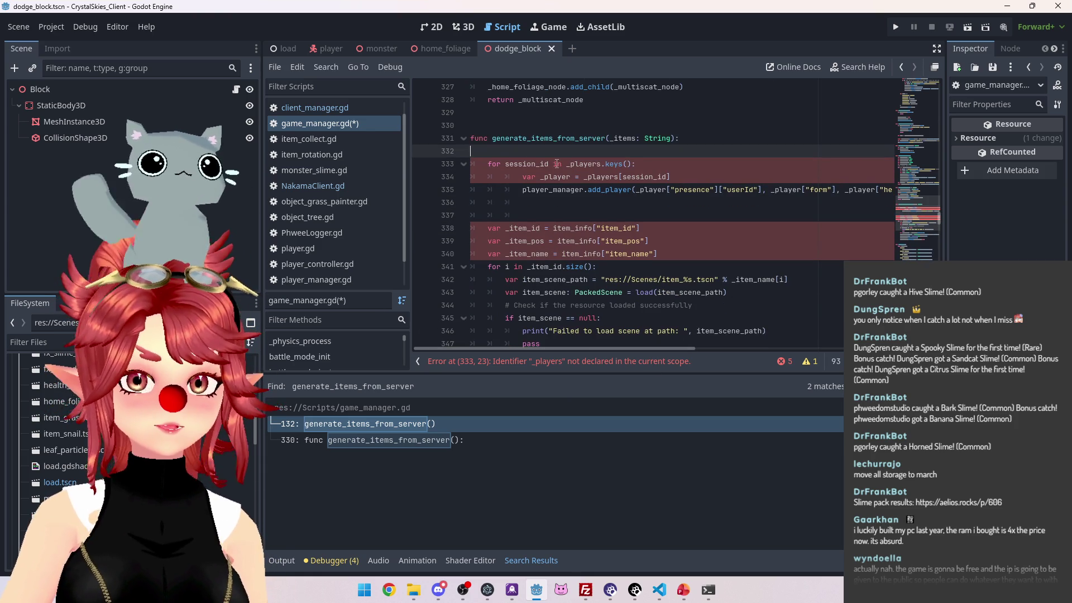
{"action": "key", "text": "BackSpace"}
Rename the loop to iterate item_id over _items.keys().
{"action": "left_click_drag", "start_coordinate": [505, 151], "coordinate": [533, 152]}
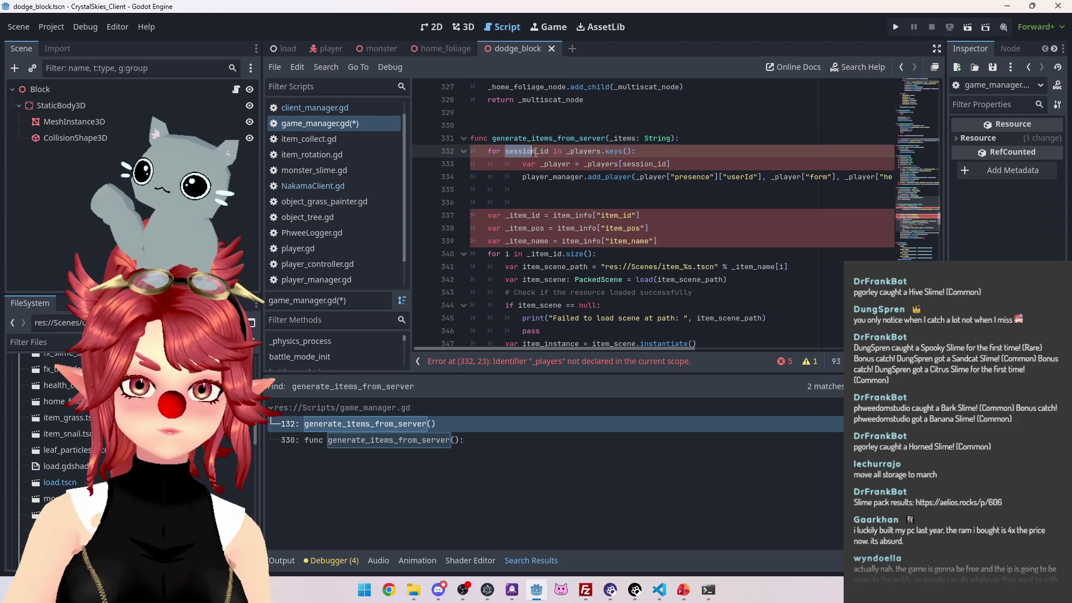
{"action": "type", "text": "item"}
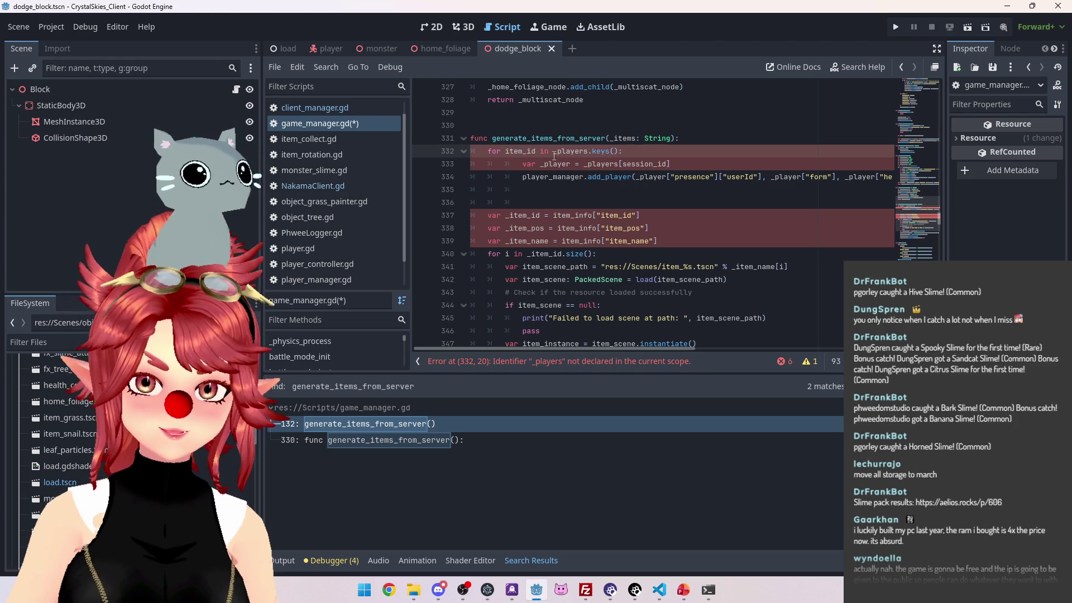
{"action": "left_click_drag", "start_coordinate": [556, 152], "coordinate": [586, 152]}
{"action": "type", "text": "item"}
{"action": "left_click", "coordinate": [631, 151]}
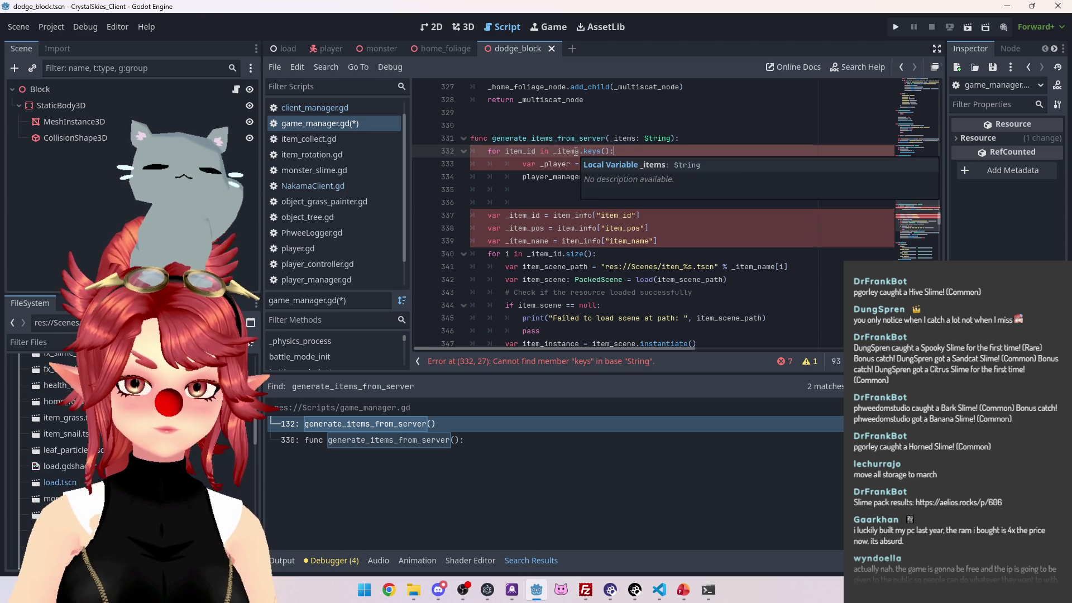
Change the _items parameter type to Dictionary, dedent the loop body, and name the variable _item.
{"action": "left_click_drag", "start_coordinate": [645, 139], "coordinate": [670, 138]}
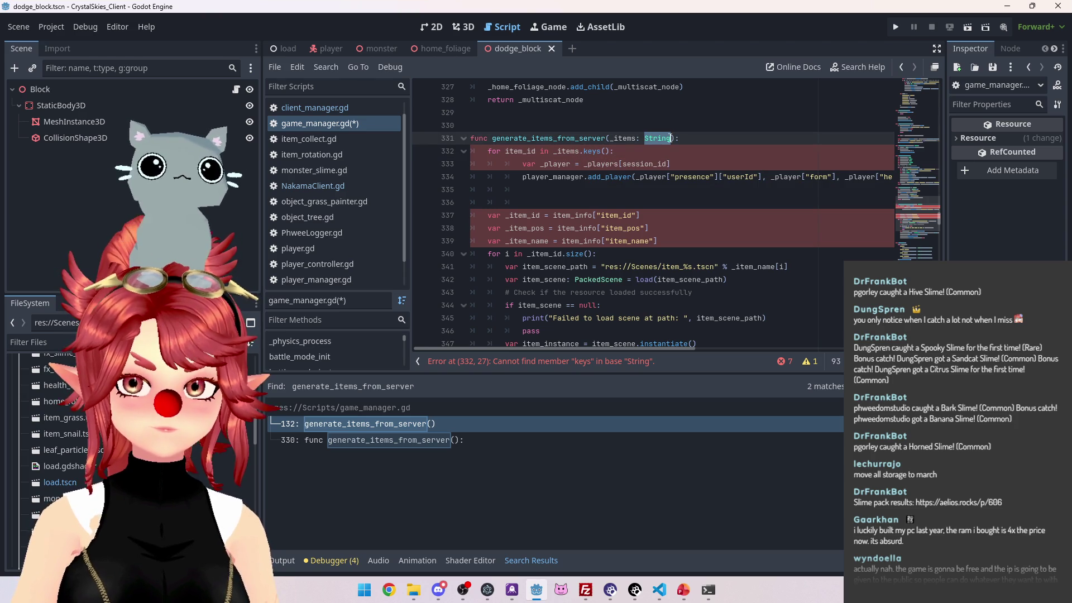
{"action": "type", "text": "Dictionary"}
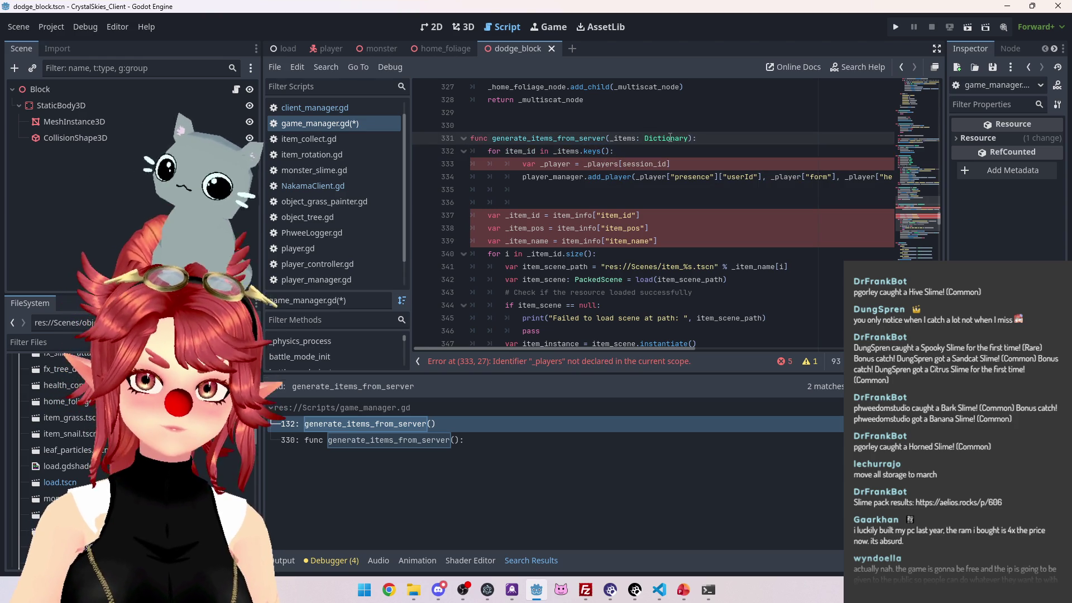
{"action": "key", "text": "Down"}
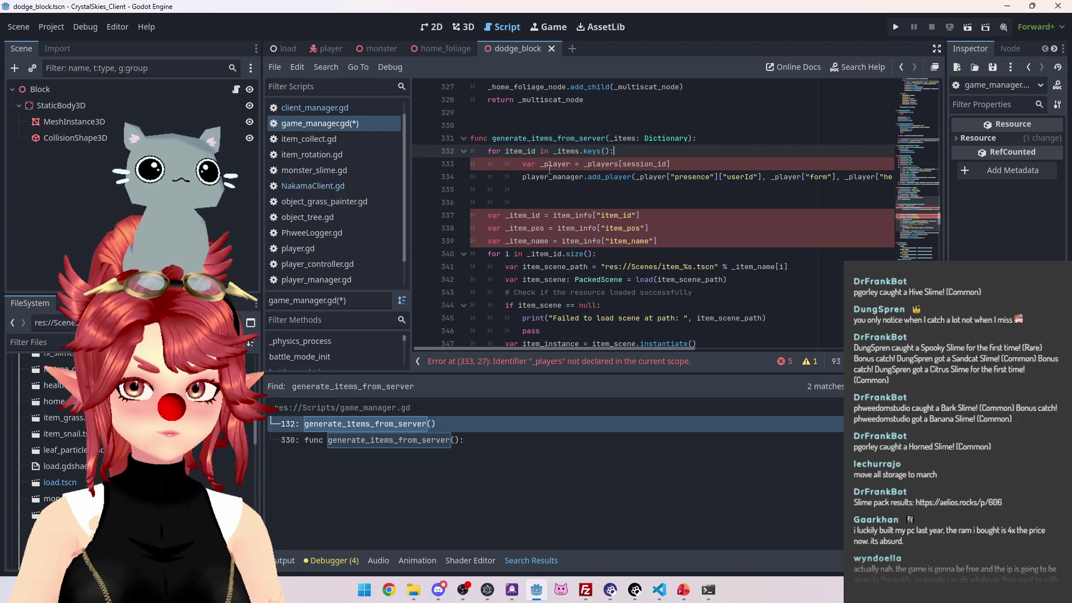
{"action": "mouse_move", "coordinate": [522, 163]}
{"action": "left_mouse_down"}
{"action": "mouse_move", "coordinate": [559, 165]}
{"action": "mouse_move", "coordinate": [550, 178]}
{"action": "mouse_move", "coordinate": [532, 164]}
{"action": "mouse_move", "coordinate": [555, 164]}
{"action": "left_mouse_up"}
{"action": "key", "text": "shift+Tab"}
{"action": "type", "text": "_item"}
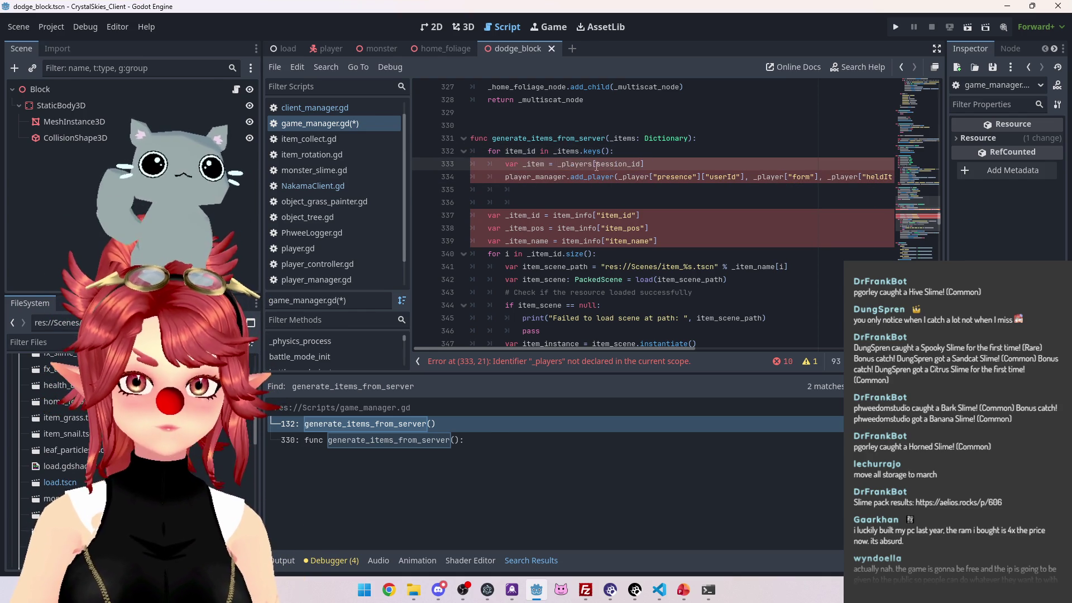
Make the loop body read _item = _items[item_id].
{"action": "mouse_move", "coordinate": [597, 164]}
{"action": "left_mouse_down"}
{"action": "mouse_move", "coordinate": [643, 164]}
{"action": "mouse_move", "coordinate": [628, 166]}
{"action": "left_mouse_up"}
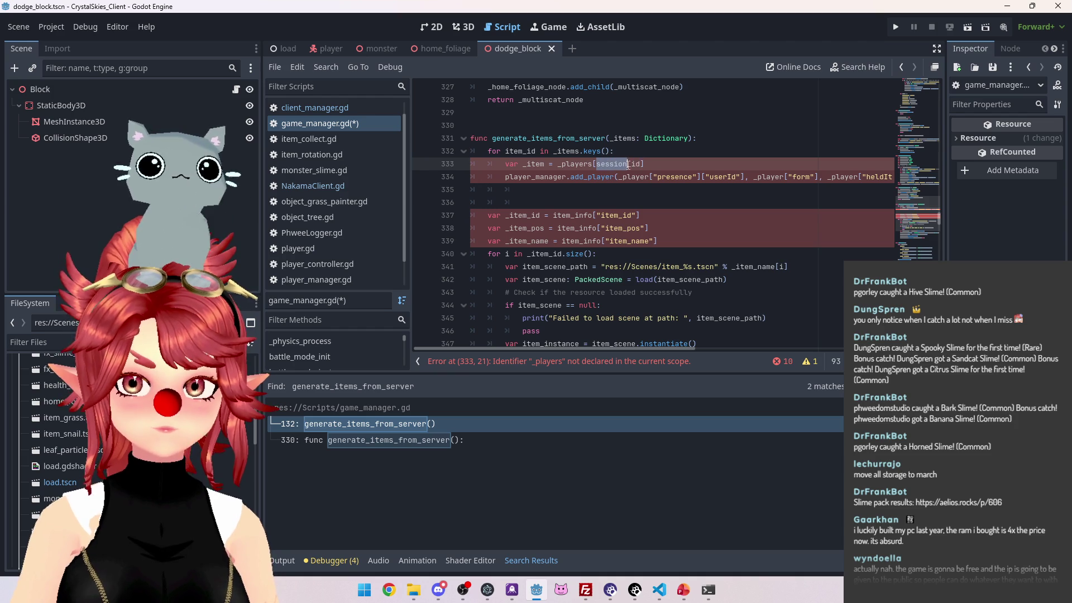
{"action": "type", "text": "item"}
{"action": "left_click", "coordinate": [549, 177]}
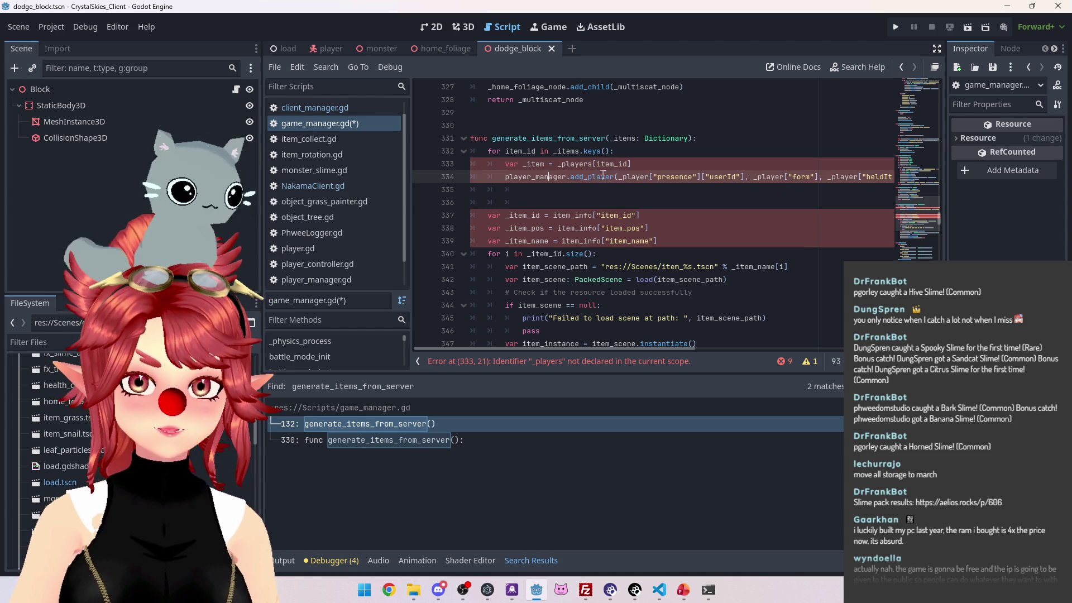
{"action": "double_click", "coordinate": [592, 164]}
{"action": "type", "text": "_item"}
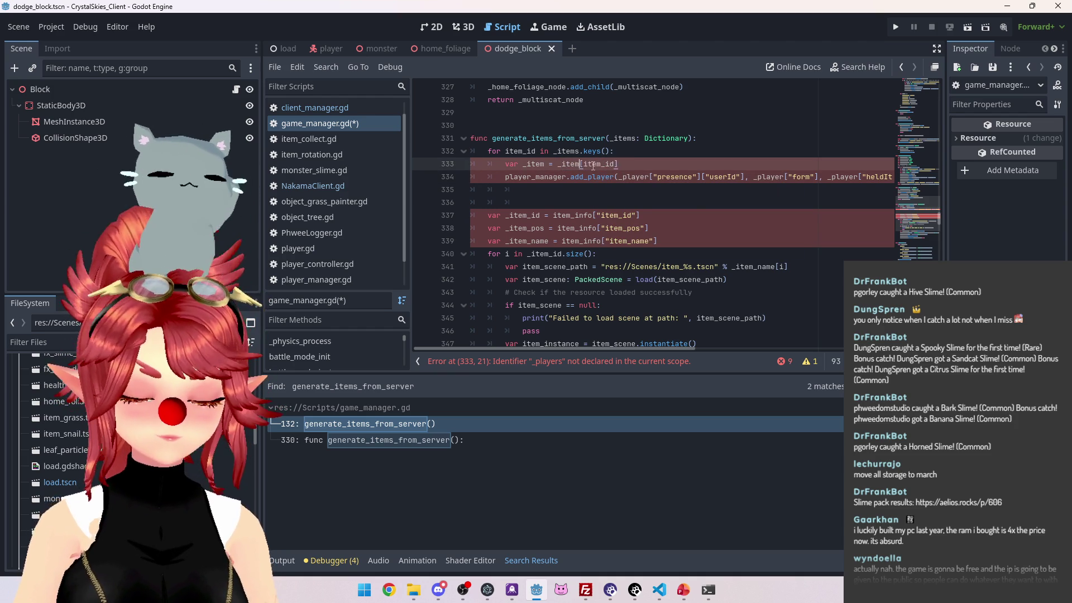
{"action": "type", "text": "s"}
{"action": "left_click", "coordinate": [567, 189]}
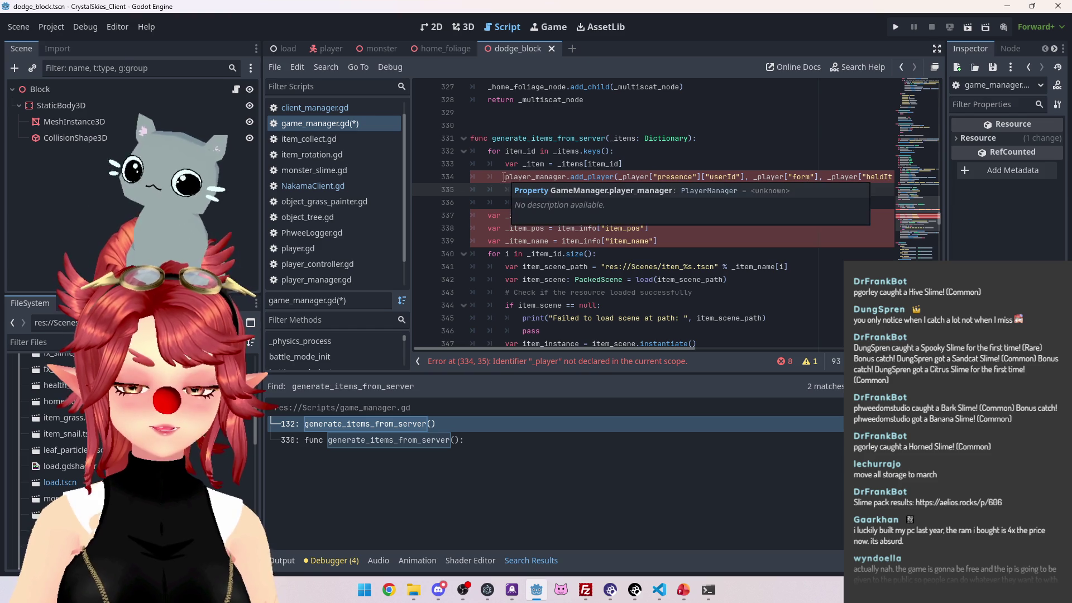
Add spawn_item(_item["item_name"], _item["item_pos"]) without the game_manager. prefix.
{"action": "key", "text": "ctrl+v"}
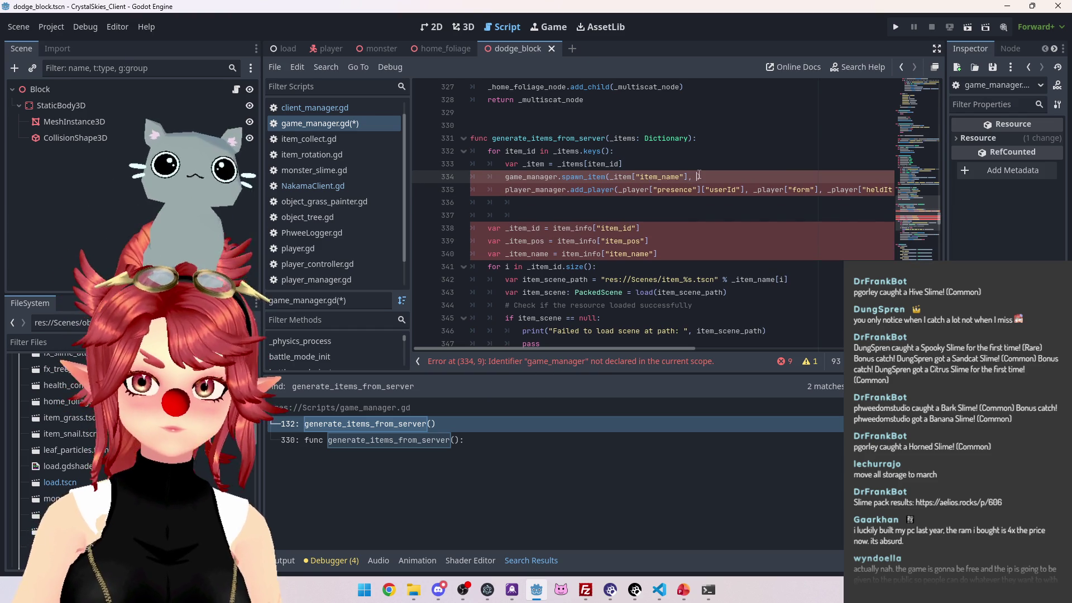
{"action": "key", "text": "ctrl+space"}
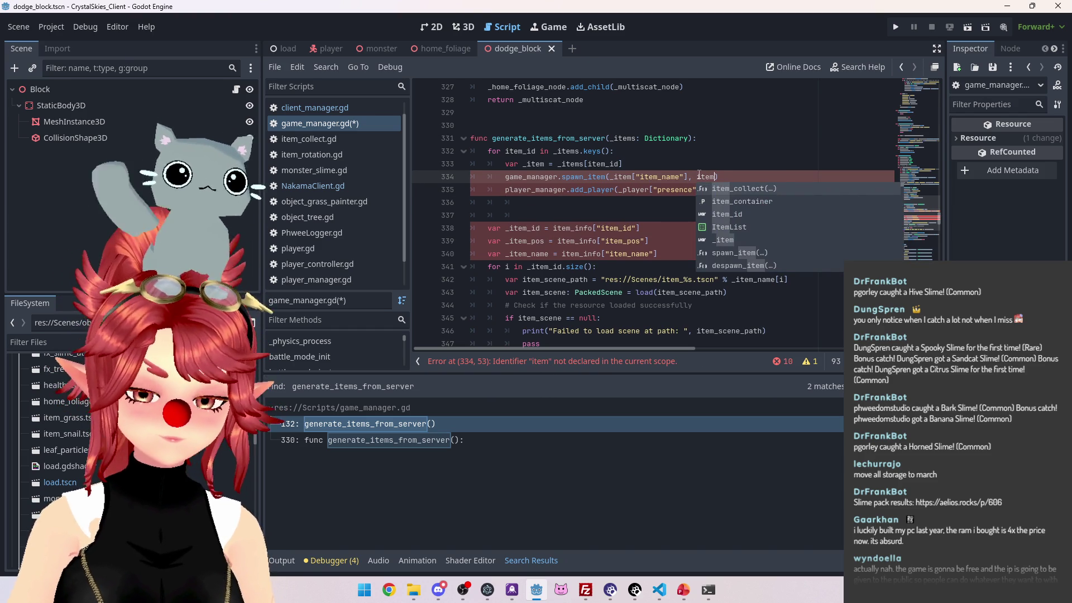
{"action": "type", "text": "["}
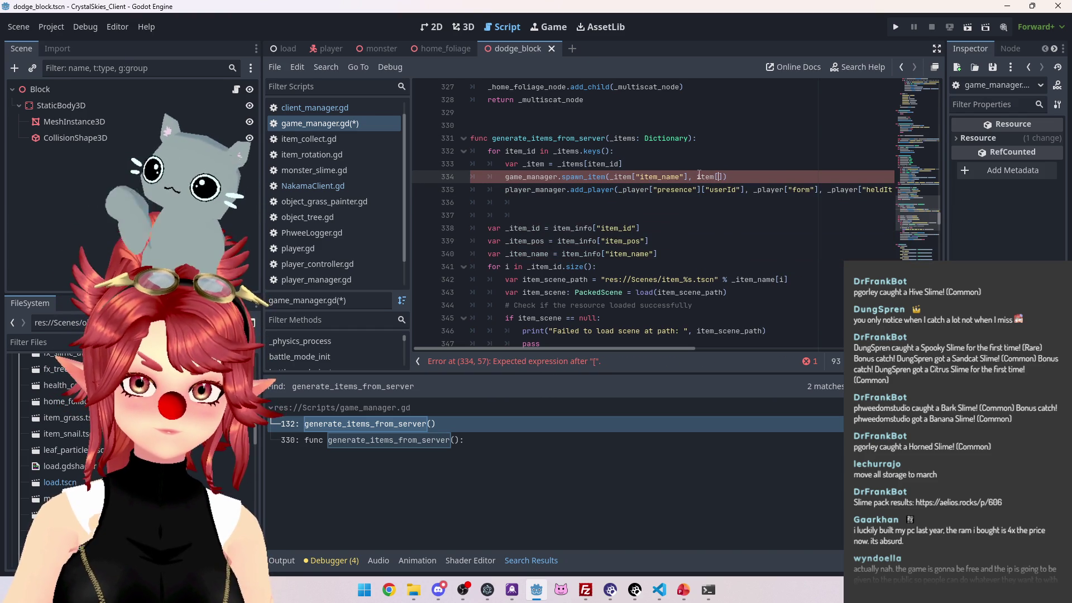
{"action": "type", "text": "_"}
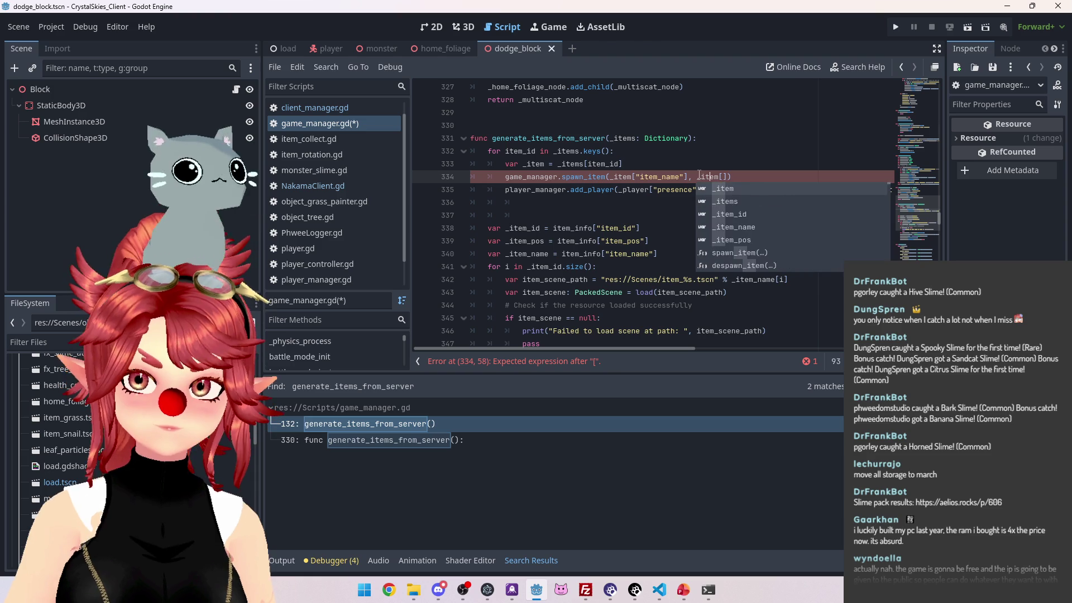
{"action": "key", "text": "Escape"}
{"action": "type", "text": "\"item_pos\""}
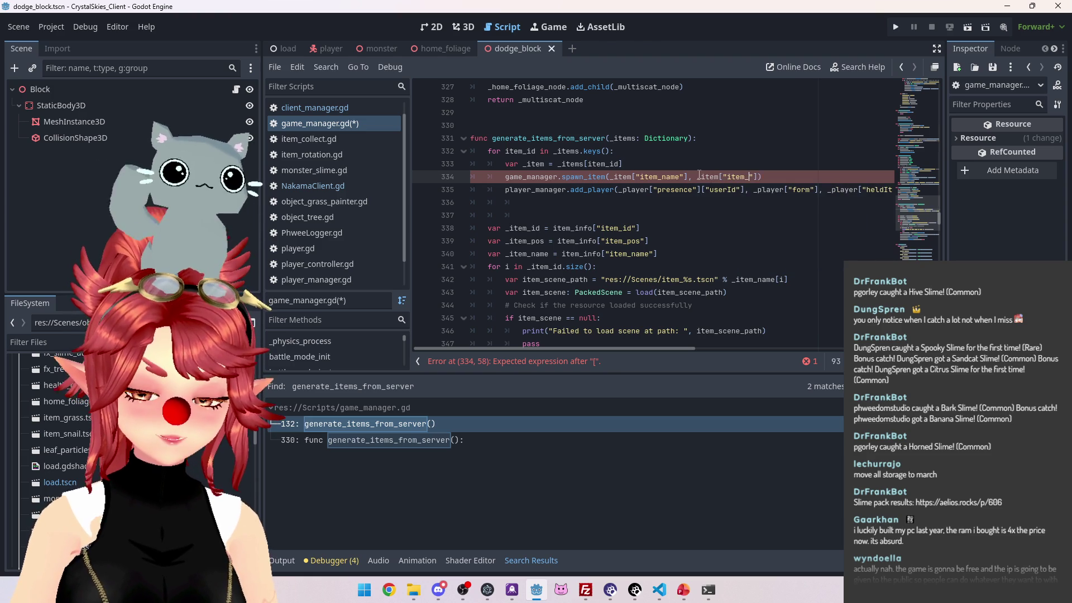
{"action": "left_click", "coordinate": [797, 175]}
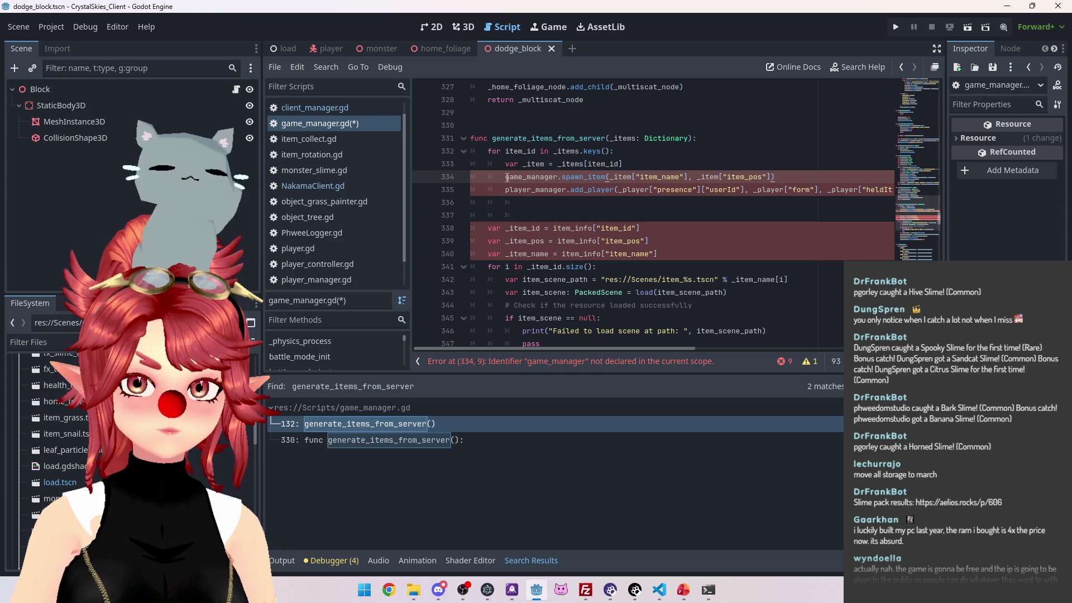
{"action": "left_click_drag", "start_coordinate": [505, 177], "coordinate": [559, 177]}
{"action": "key", "text": "BackSpace"}
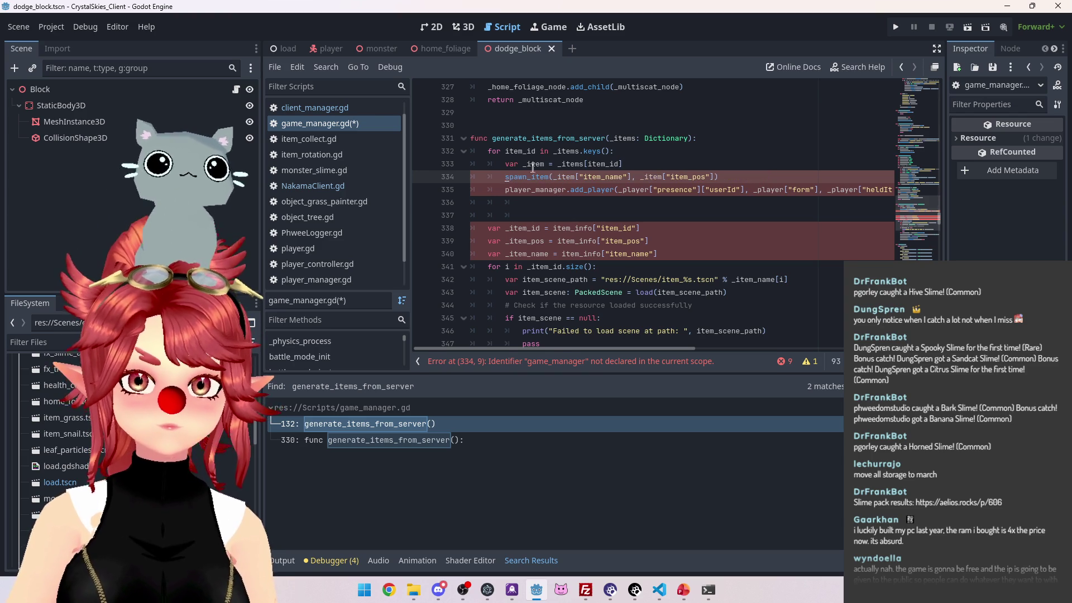
Jump to spawn_item's definition at line 506 and inspect its single _received_data String parameter.
{"action": "left_click", "coordinate": [522, 183], "text": "ctrl"}
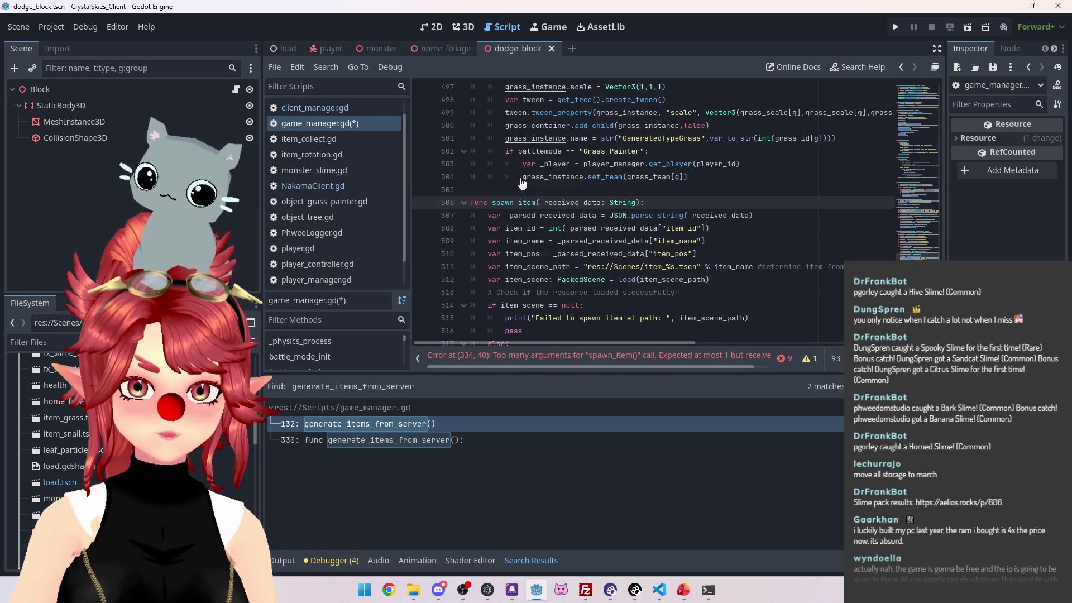
{"action": "scroll", "coordinate": [599, 220], "scroll_direction": "down", "scroll_amount": 1}
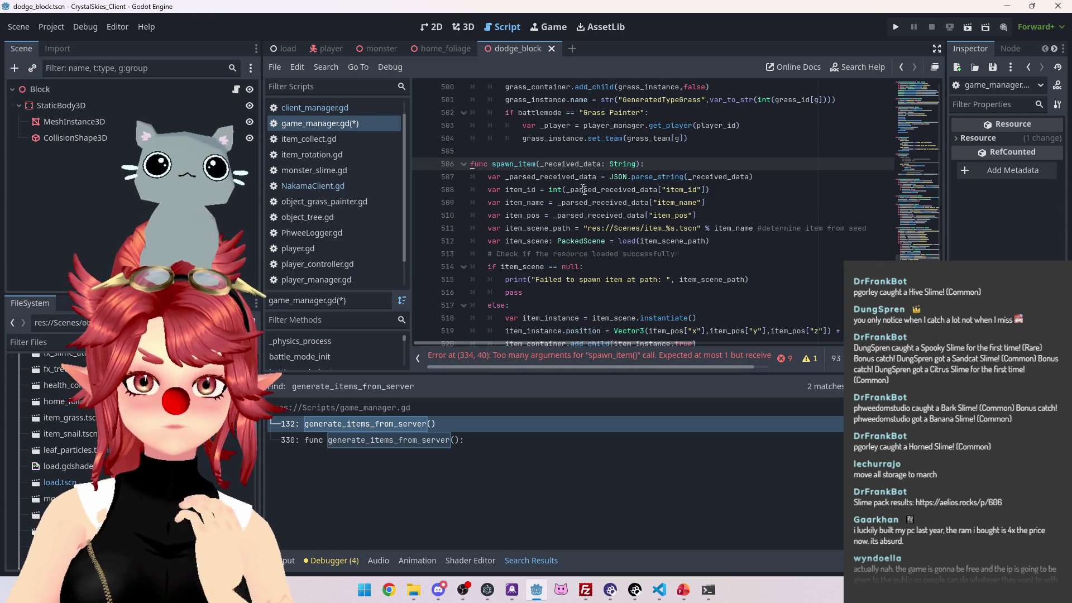
{"action": "scroll", "coordinate": [589, 194], "scroll_direction": "down", "scroll_amount": 1}
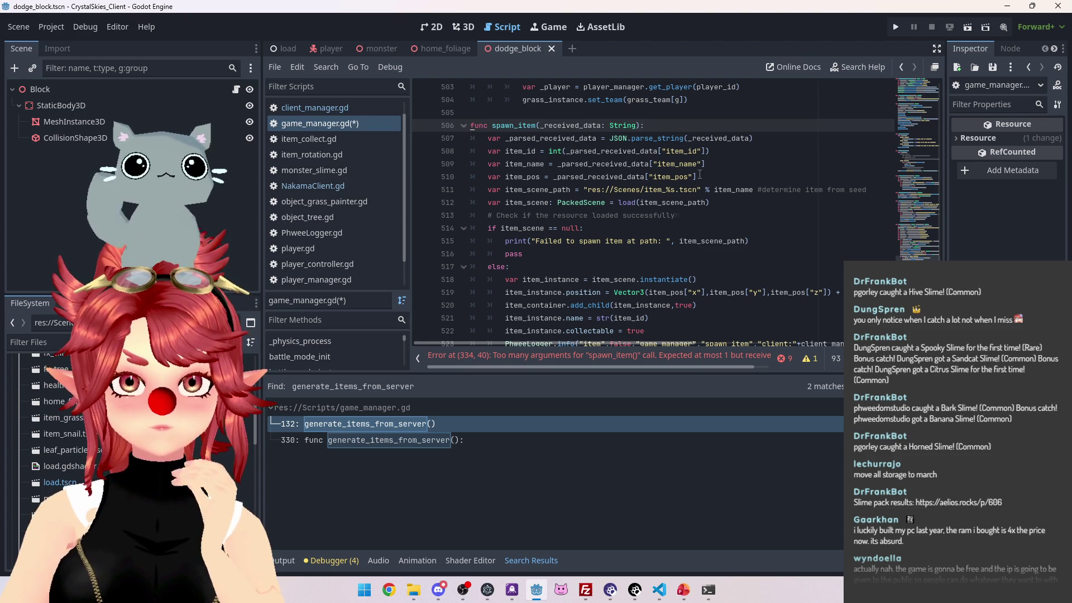
{"action": "scroll", "coordinate": [700, 175], "scroll_direction": "down", "scroll_amount": 2}
{"action": "scroll", "coordinate": [700, 175], "scroll_direction": "up", "scroll_amount": 2}
{"action": "scroll", "coordinate": [700, 175], "scroll_direction": "down", "scroll_amount": 2}
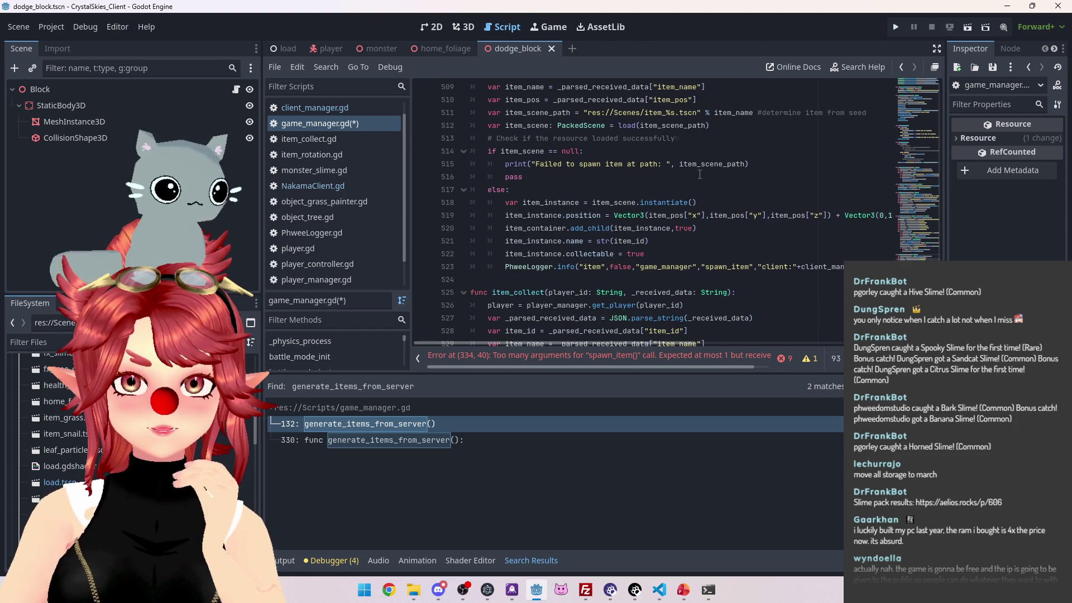
{"action": "scroll", "coordinate": [700, 175], "scroll_direction": "up", "scroll_amount": 2}
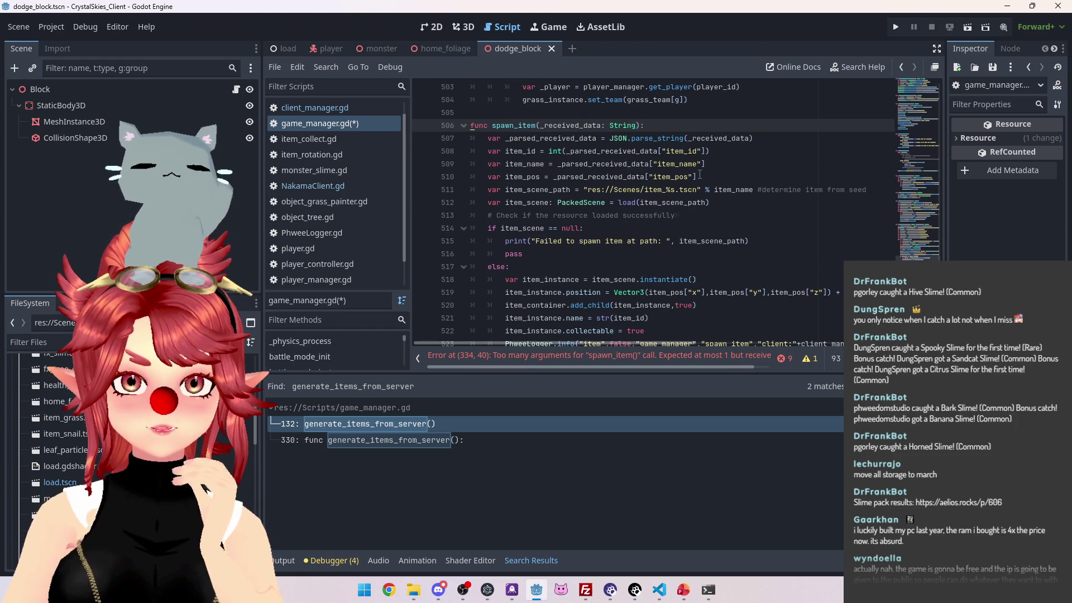
{"action": "scroll", "coordinate": [699, 174], "scroll_direction": "down", "scroll_amount": 1}
{"action": "scroll", "coordinate": [700, 175], "scroll_direction": "up", "scroll_amount": 3}
{"action": "scroll", "coordinate": [700, 174], "scroll_direction": "down", "scroll_amount": 3}
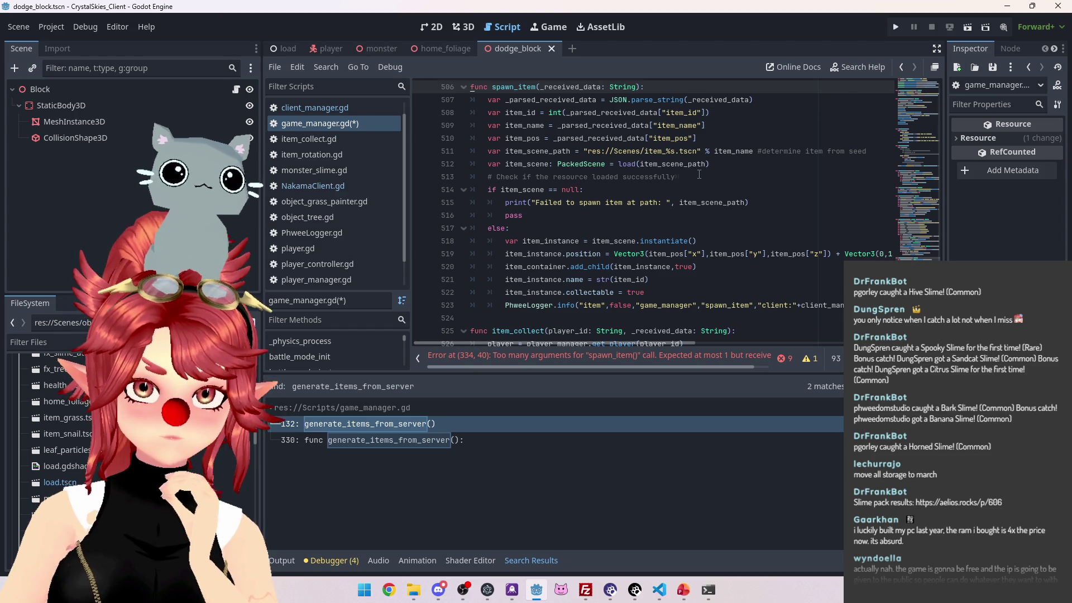
{"action": "scroll", "coordinate": [699, 175], "scroll_direction": "up", "scroll_amount": 1}
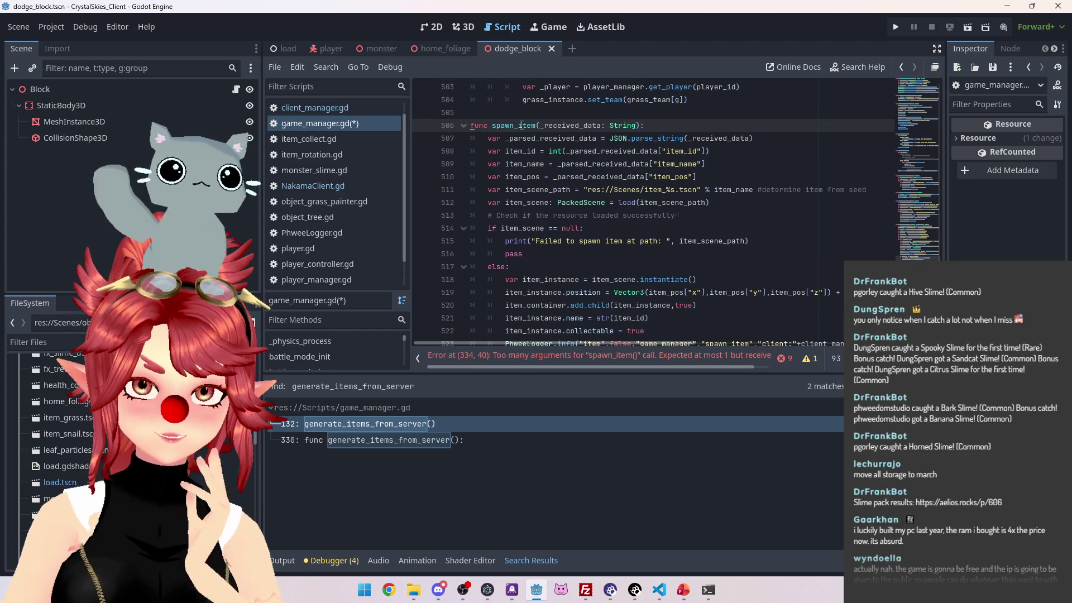
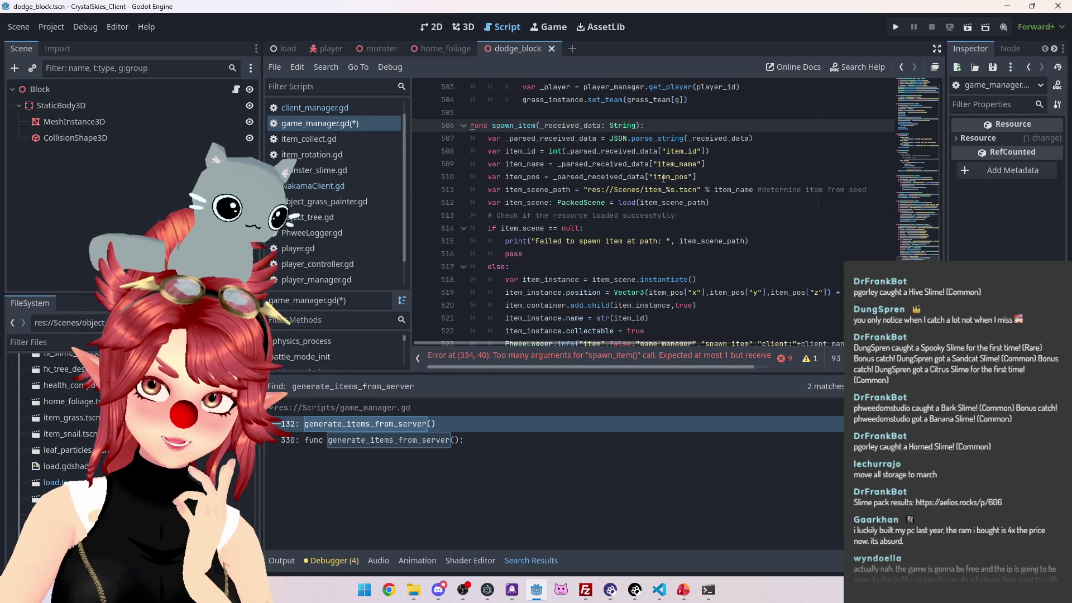
Check the variable types in spawn_item, then scroll up to generate_items_from_server at line 331.
{"action": "mouse_move", "coordinate": [663, 178]}
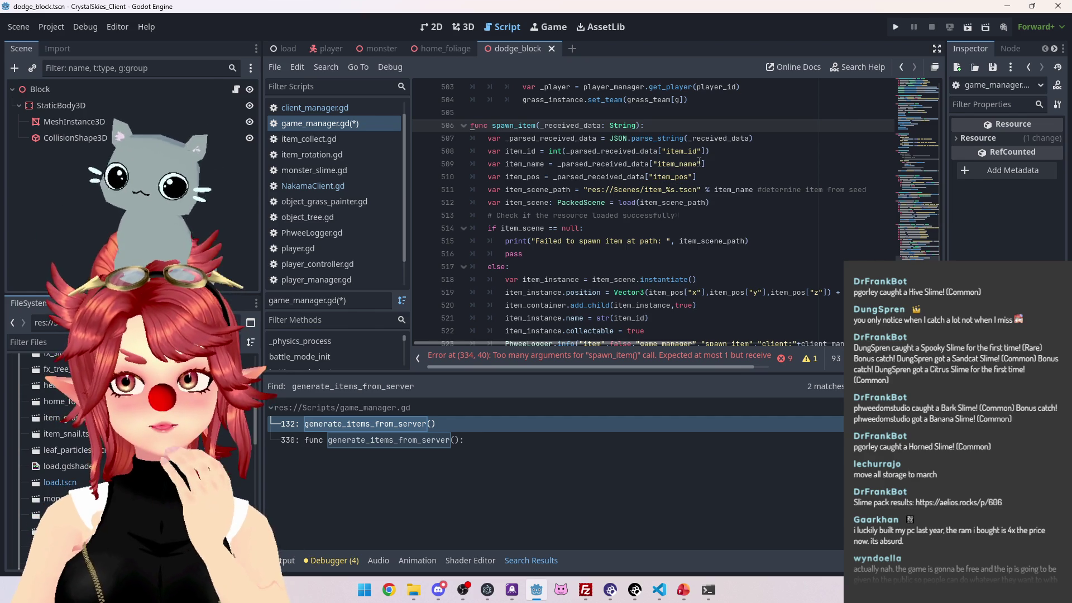
{"action": "mouse_move", "coordinate": [700, 162]}
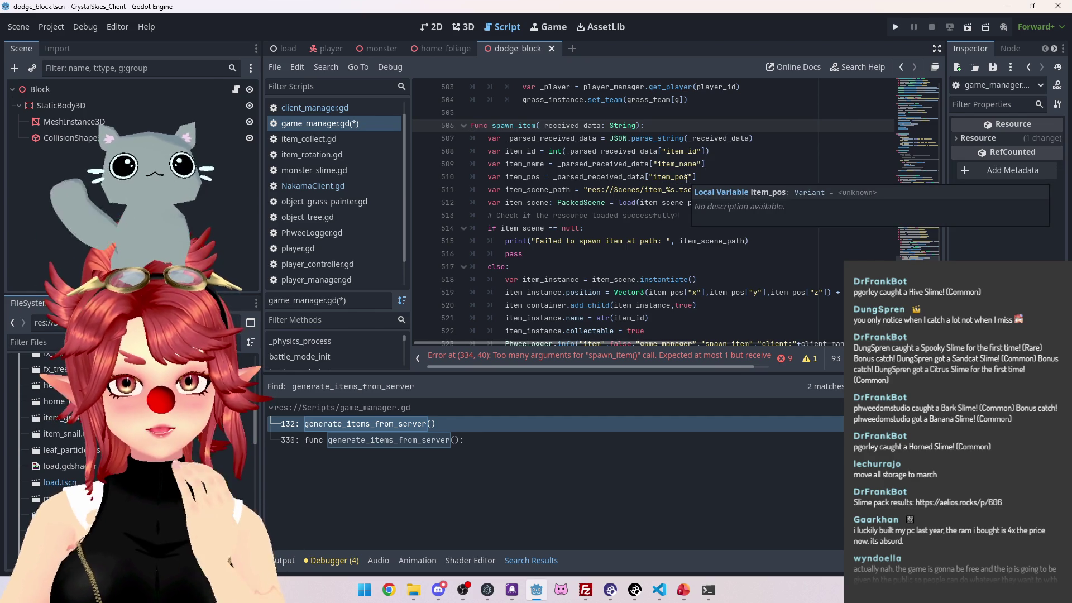
{"action": "scroll", "coordinate": [711, 282], "scroll_direction": "up", "scroll_amount": 4}
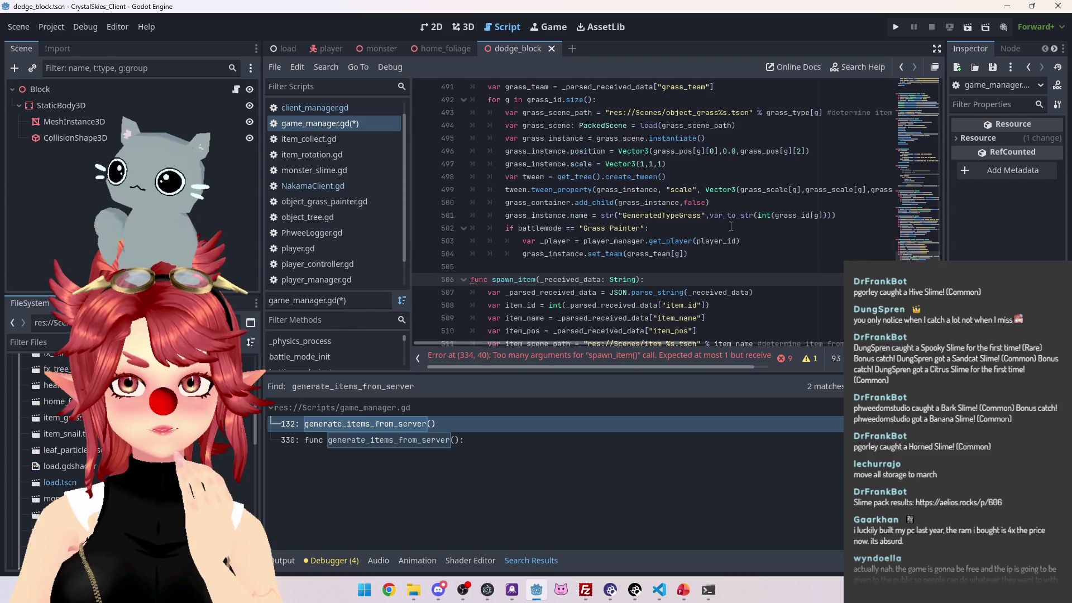
{"action": "scroll", "coordinate": [712, 282], "scroll_direction": "down", "scroll_amount": 2}
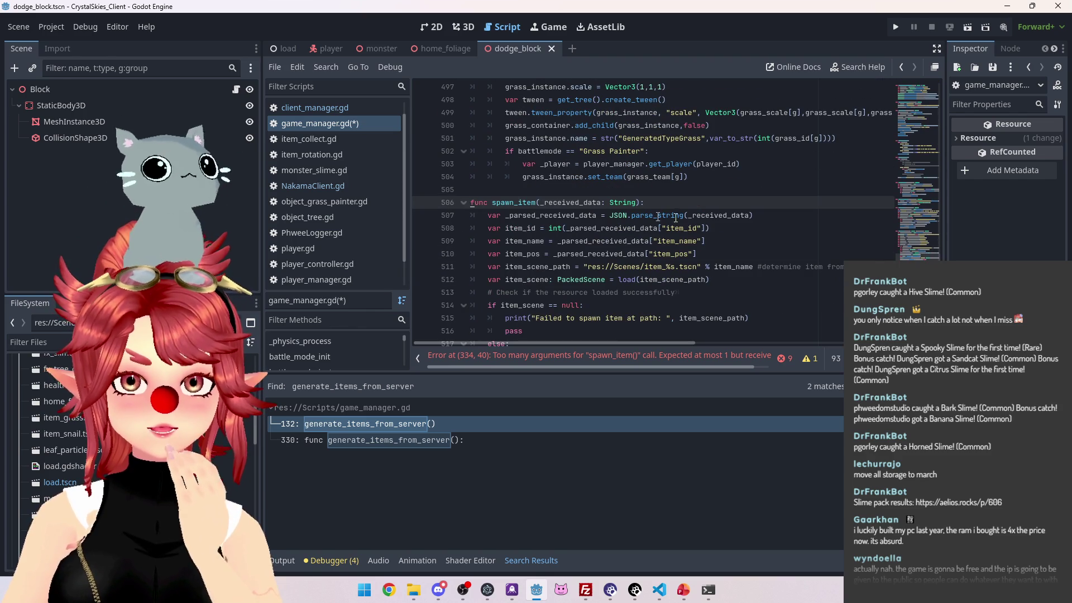
{"action": "mouse_move", "coordinate": [614, 228]}
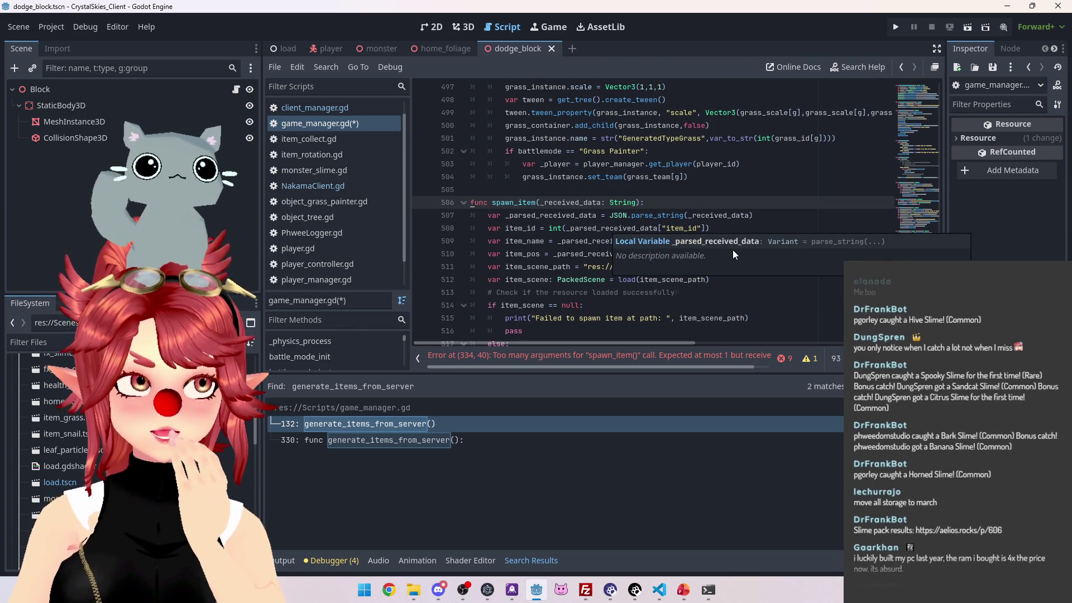
{"action": "scroll", "coordinate": [733, 255], "scroll_direction": "up", "scroll_amount": 20}
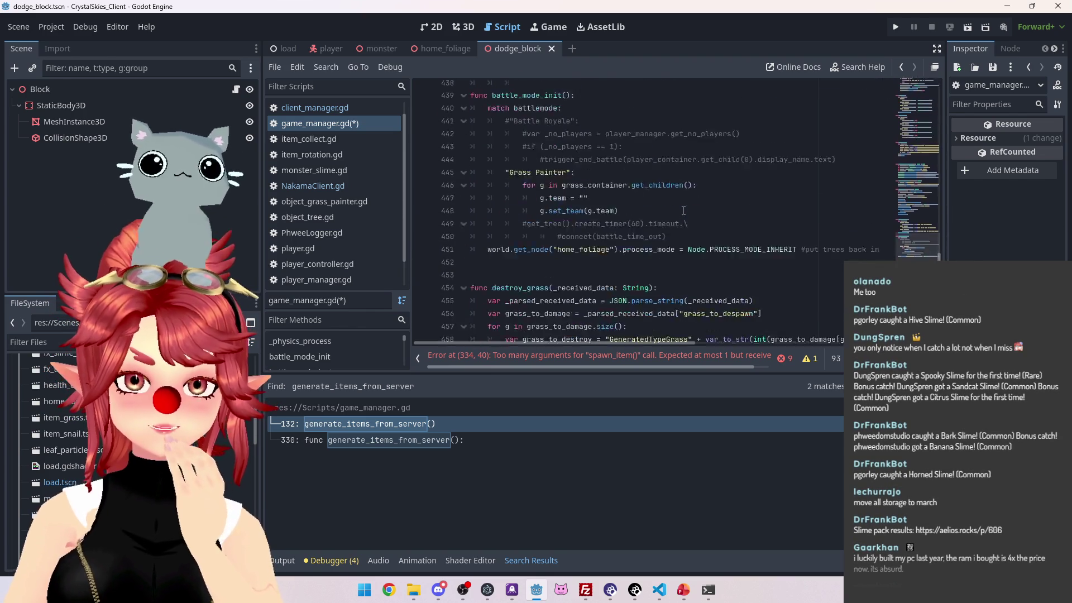
{"action": "scroll", "coordinate": [683, 210], "scroll_direction": "up", "scroll_amount": 20}
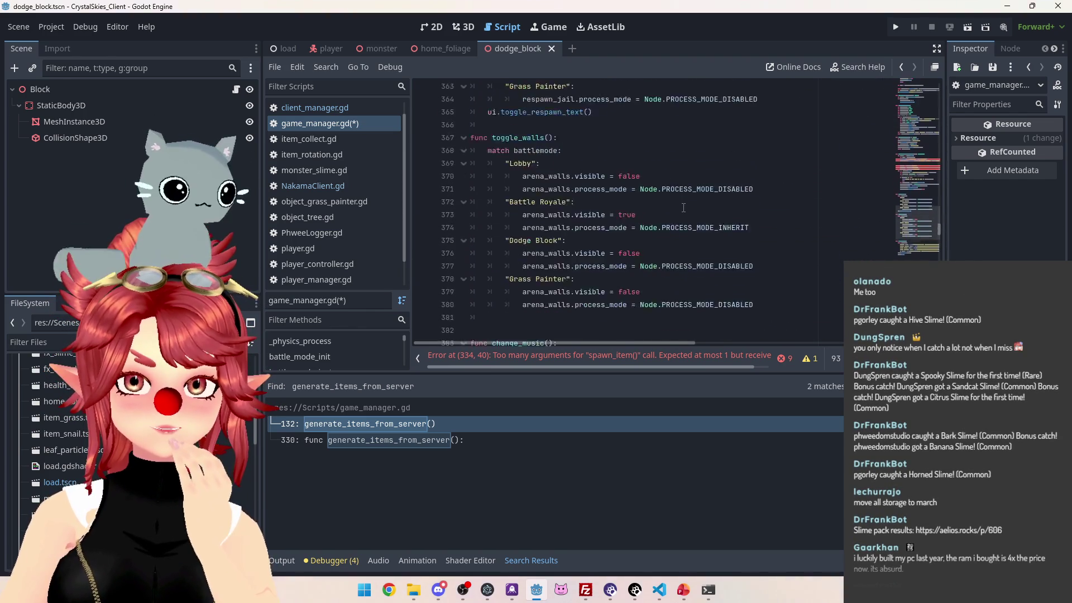
{"action": "scroll", "coordinate": [684, 208], "scroll_direction": "up", "scroll_amount": 5}
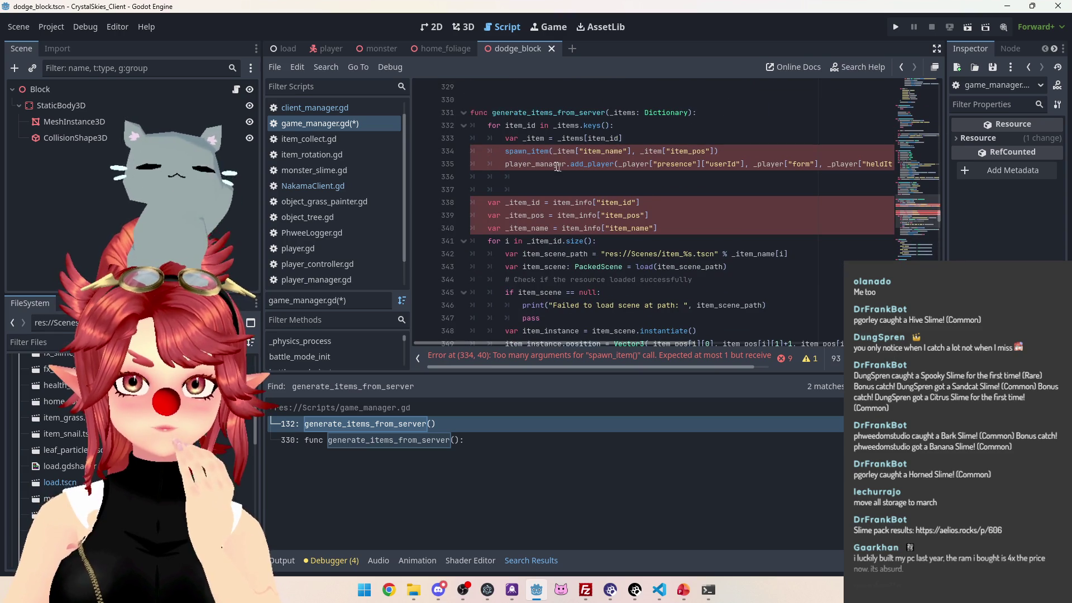
Insert a blank line above the spawn_item call at line 334.
{"action": "left_click", "coordinate": [554, 176]}
{"action": "left_click", "coordinate": [720, 149]}
{"action": "key", "text": "ctrl+shift+Return"}
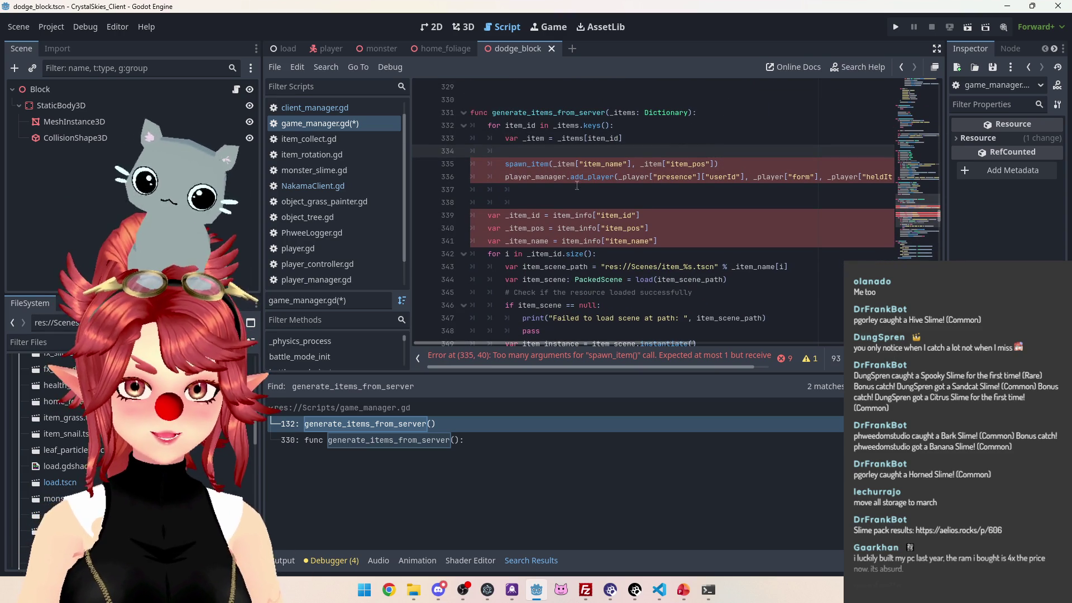
Scroll back down to spawn_item and select the item_id, item_name and item_pos lines 509–511.
{"action": "scroll", "coordinate": [576, 178], "scroll_direction": "down", "scroll_amount": 4}
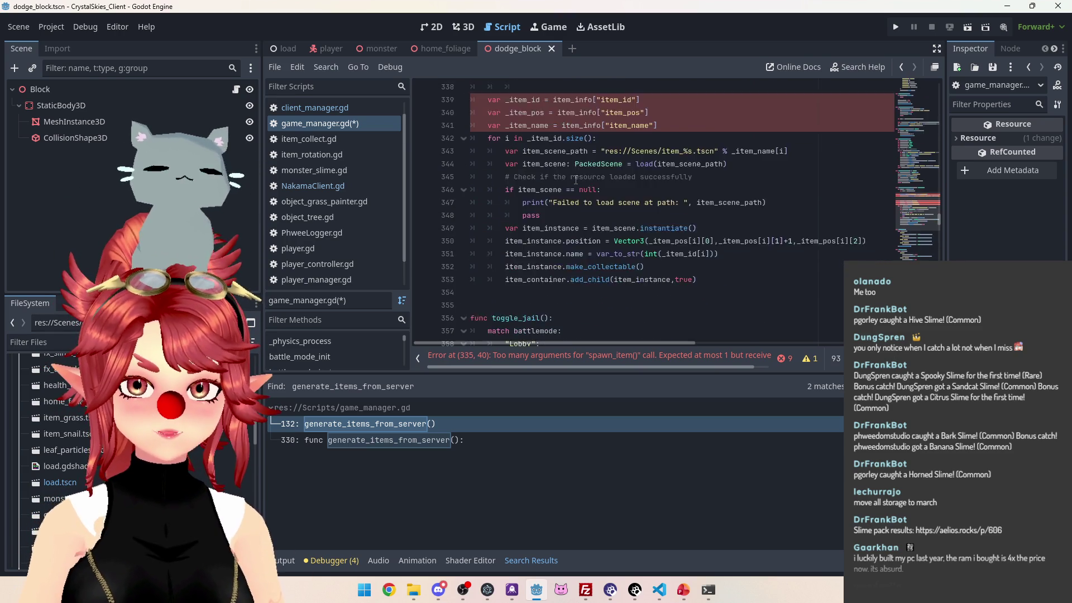
{"action": "scroll", "coordinate": [703, 234], "scroll_direction": "up", "scroll_amount": 1}
{"action": "scroll", "coordinate": [703, 234], "scroll_direction": "up", "scroll_amount": 3}
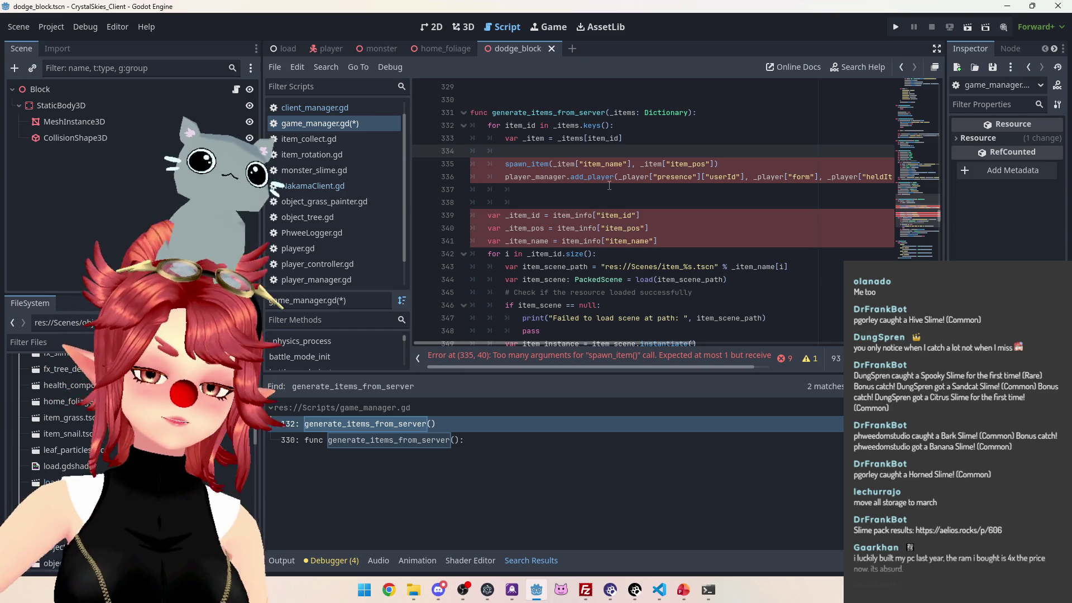
{"action": "scroll", "coordinate": [610, 186], "scroll_direction": "down", "scroll_amount": 20}
{"action": "scroll", "coordinate": [573, 208], "scroll_direction": "down", "scroll_amount": 17}
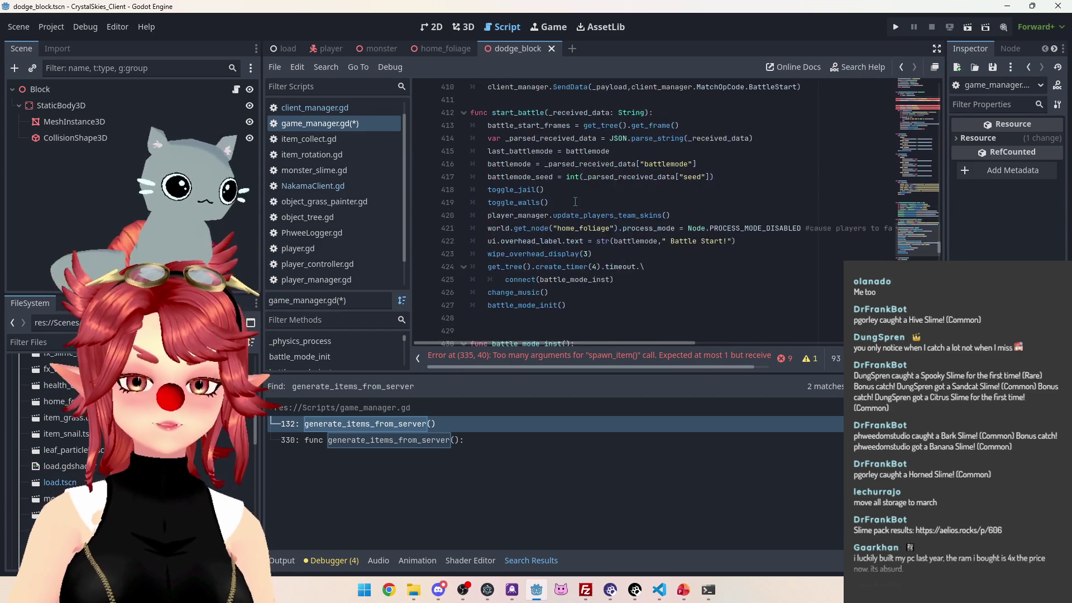
{"action": "scroll", "coordinate": [575, 202], "scroll_direction": "down", "scroll_amount": 20}
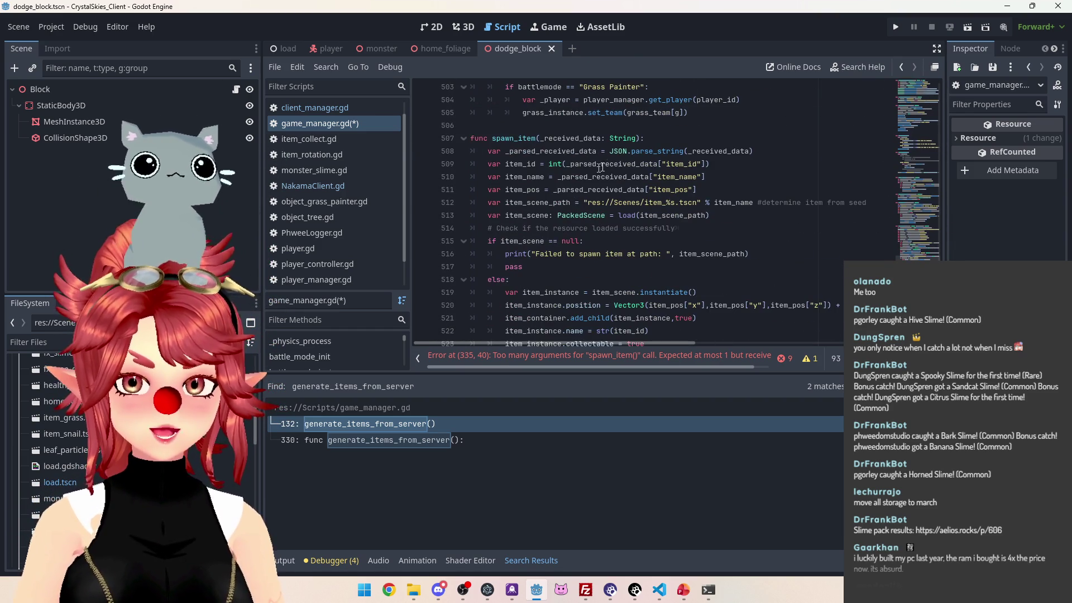
{"action": "scroll", "coordinate": [542, 160], "scroll_direction": "down", "scroll_amount": 1}
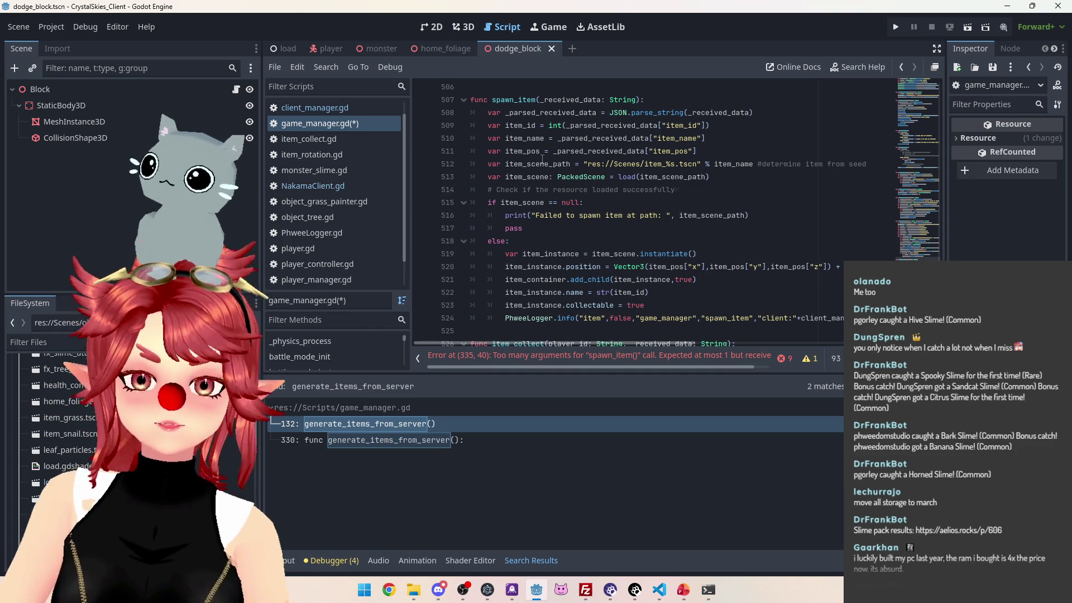
{"action": "scroll", "coordinate": [542, 159], "scroll_direction": "up", "scroll_amount": 2}
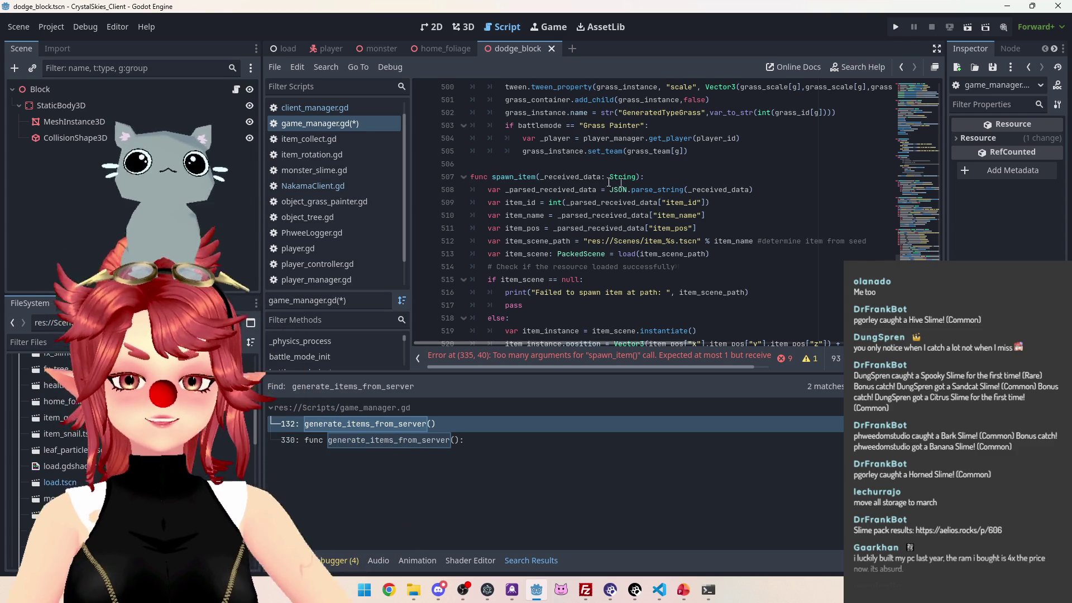
{"action": "scroll", "coordinate": [630, 184], "scroll_direction": "down", "scroll_amount": 3}
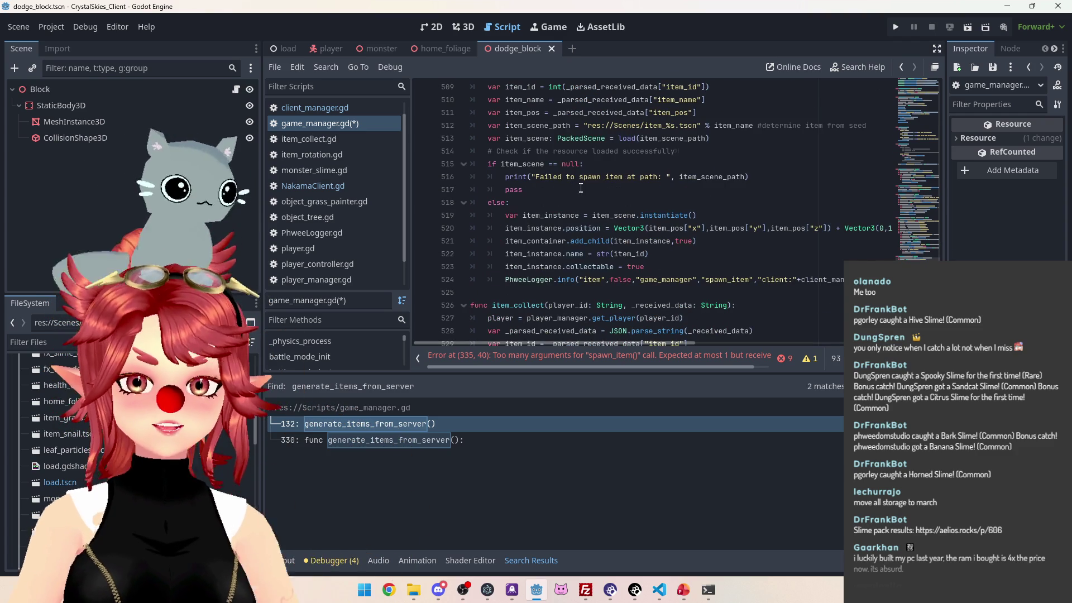
{"action": "scroll", "coordinate": [587, 188], "scroll_direction": "up", "scroll_amount": 1}
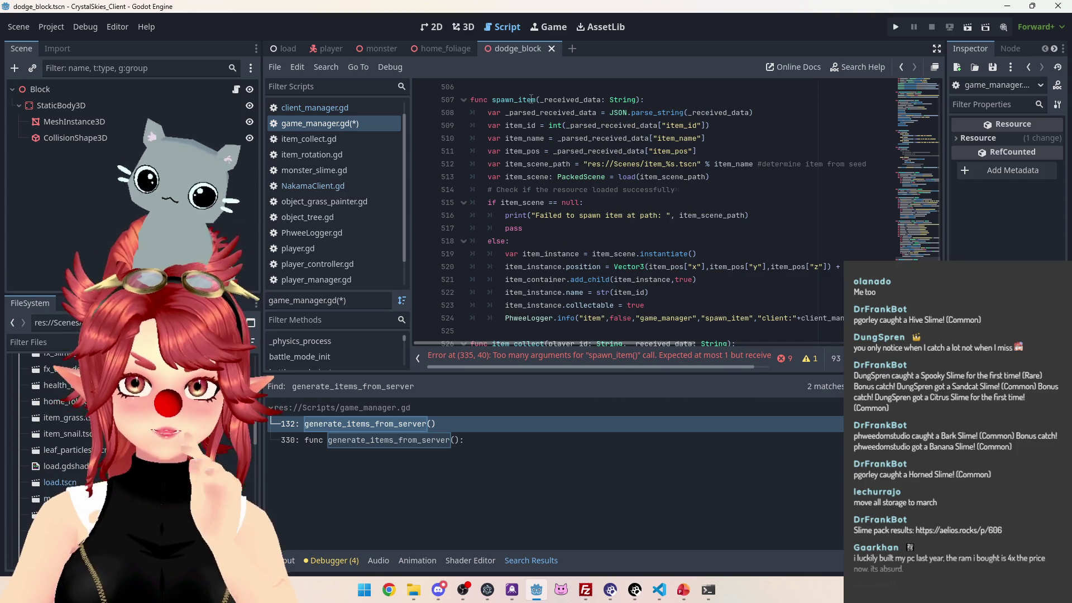
{"action": "left_click_drag", "start_coordinate": [497, 125], "coordinate": [714, 149]}
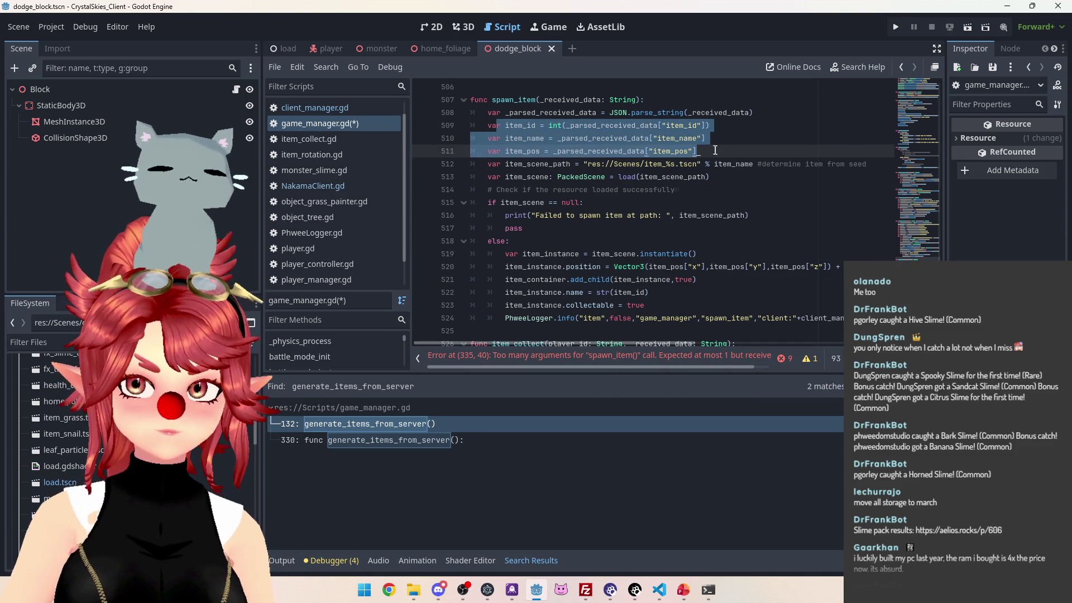
Write a new 'func spawn_item(item_id:String,item_name: String,item_pos' header on line 513.
{"action": "left_click", "coordinate": [714, 149]}
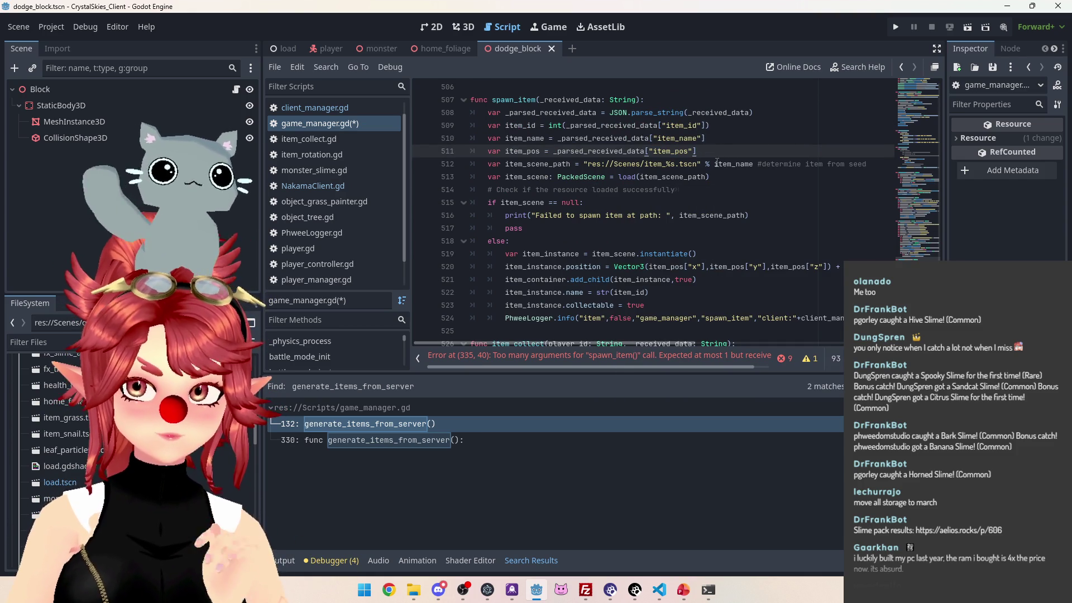
{"action": "key", "text": "Return"}
{"action": "key", "text": "Return"}
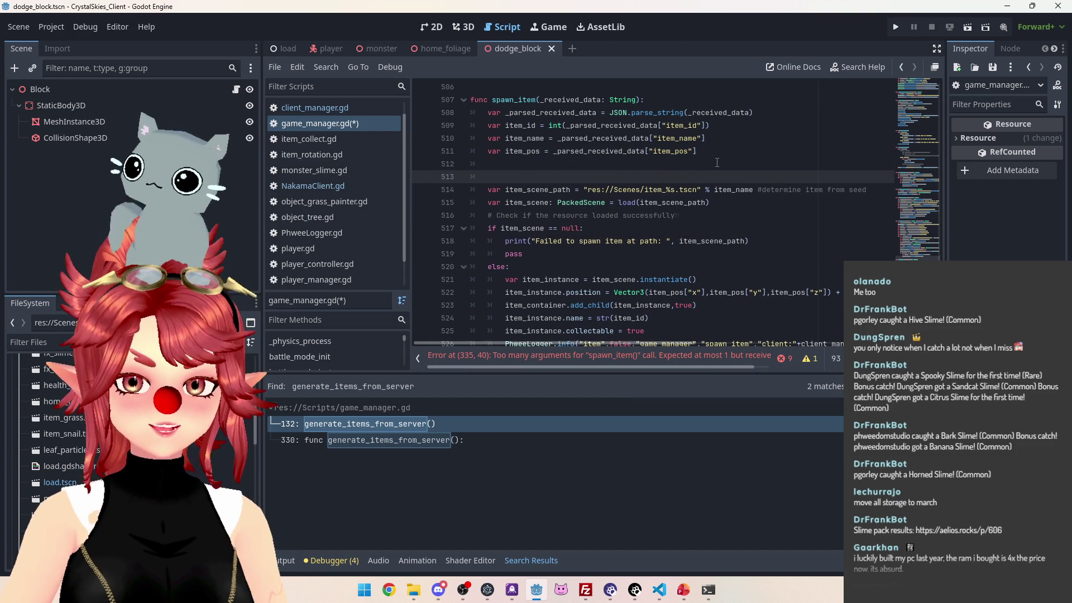
{"action": "scroll", "coordinate": [657, 213], "scroll_direction": "up", "scroll_amount": 1}
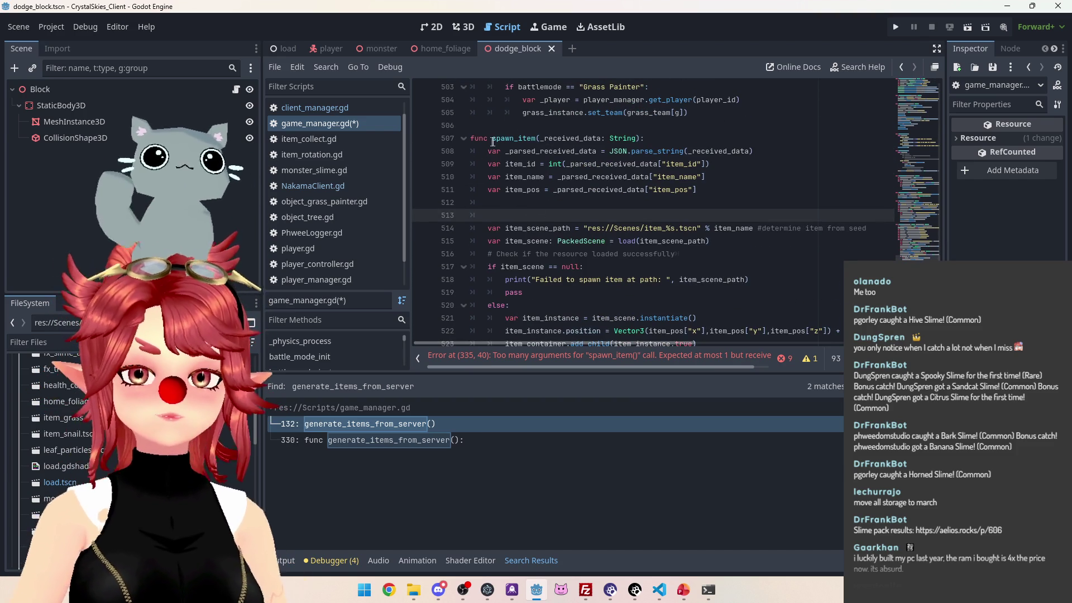
{"action": "left_click_drag", "start_coordinate": [470, 138], "coordinate": [538, 138]}
{"action": "key", "text": "ctrl+c"}
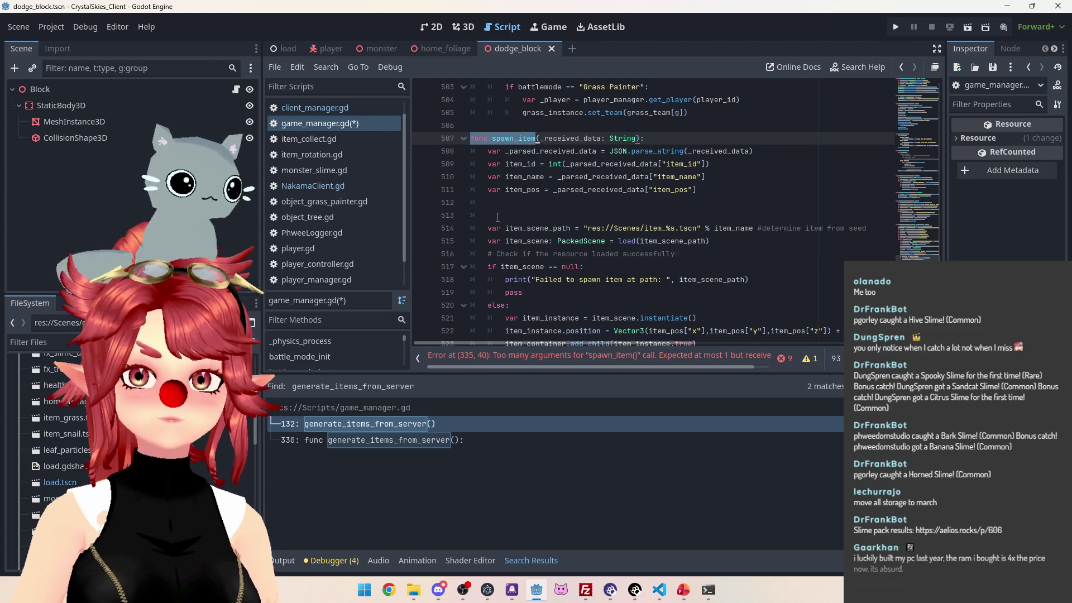
{"action": "left_click", "coordinate": [497, 217]}
{"action": "key", "text": "ctrl+v"}
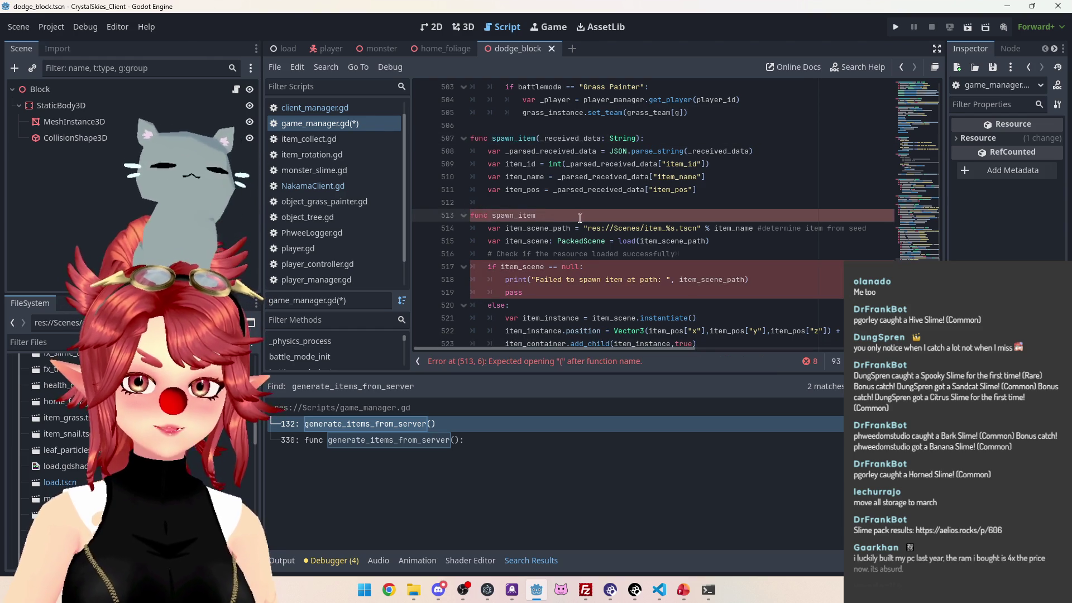
{"action": "type", "text": "("}
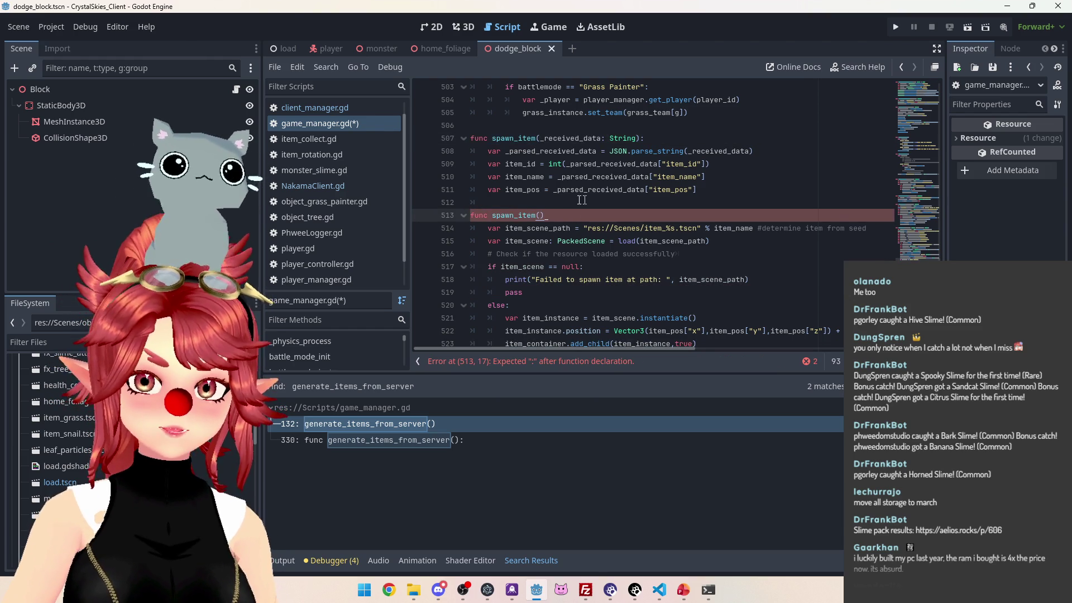
{"action": "double_click", "coordinate": [506, 164]}
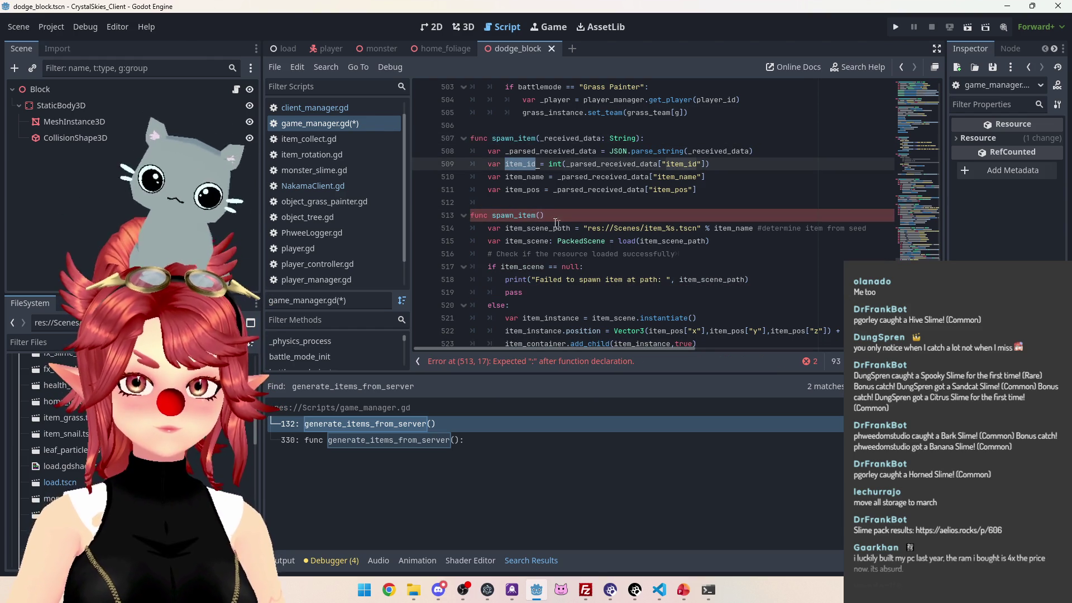
{"action": "left_click", "coordinate": [643, 219]}
{"action": "type", "text": "item_id:"}
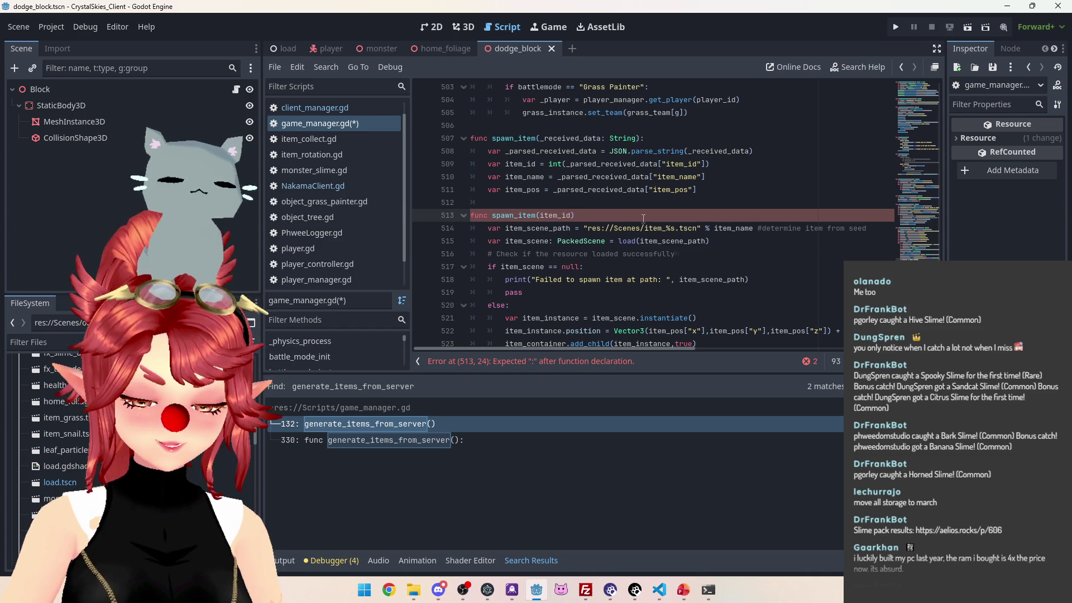
{"action": "type", "text": "String,"}
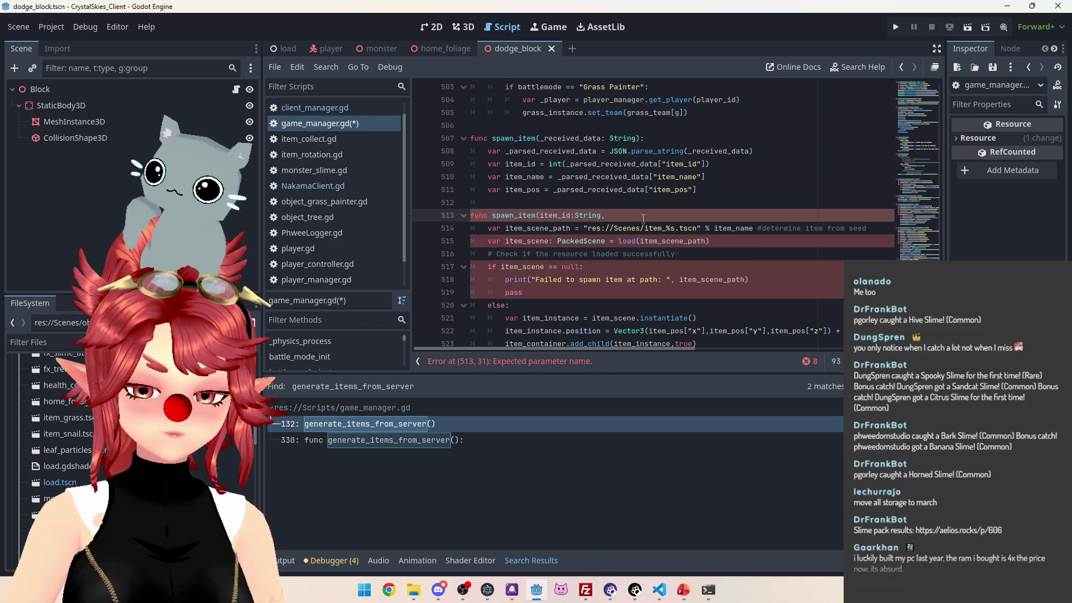
{"action": "type", "text": "item_name: "}
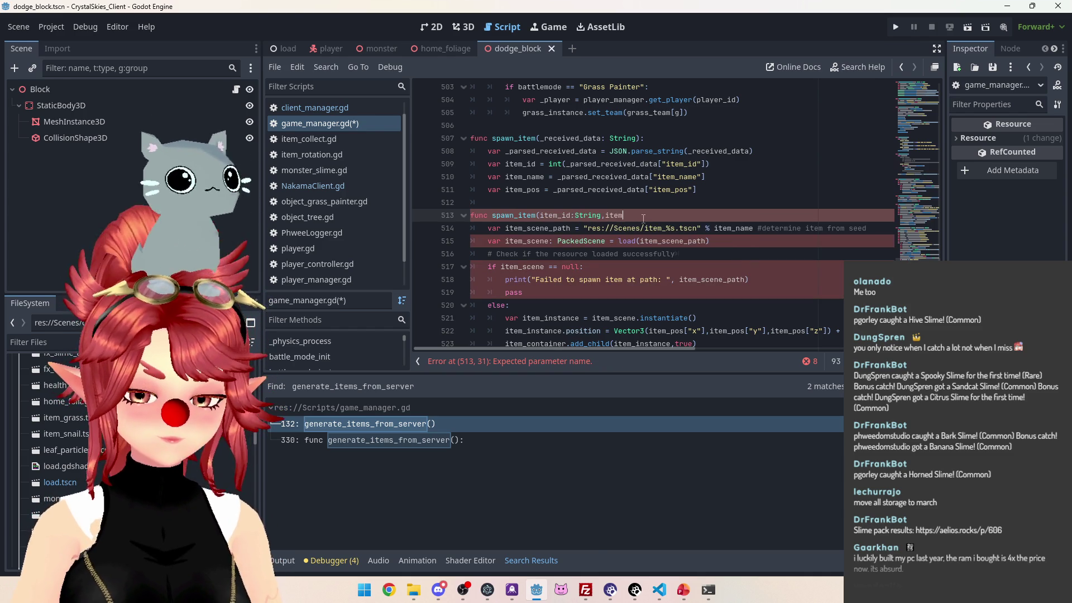
{"action": "type", "text": "String,"}
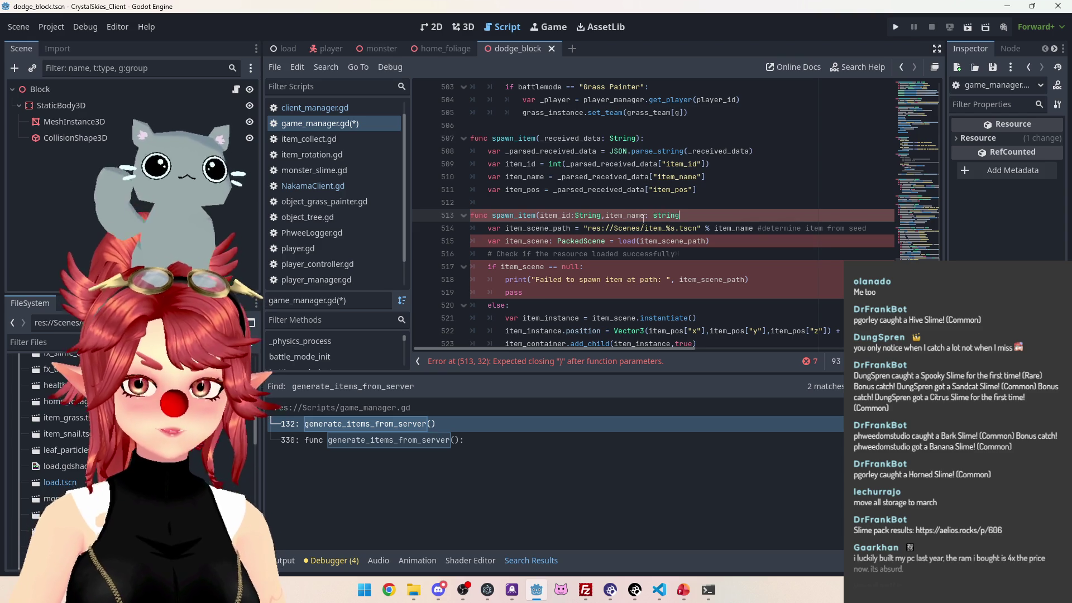
{"action": "type", "text": "item_pos:"}
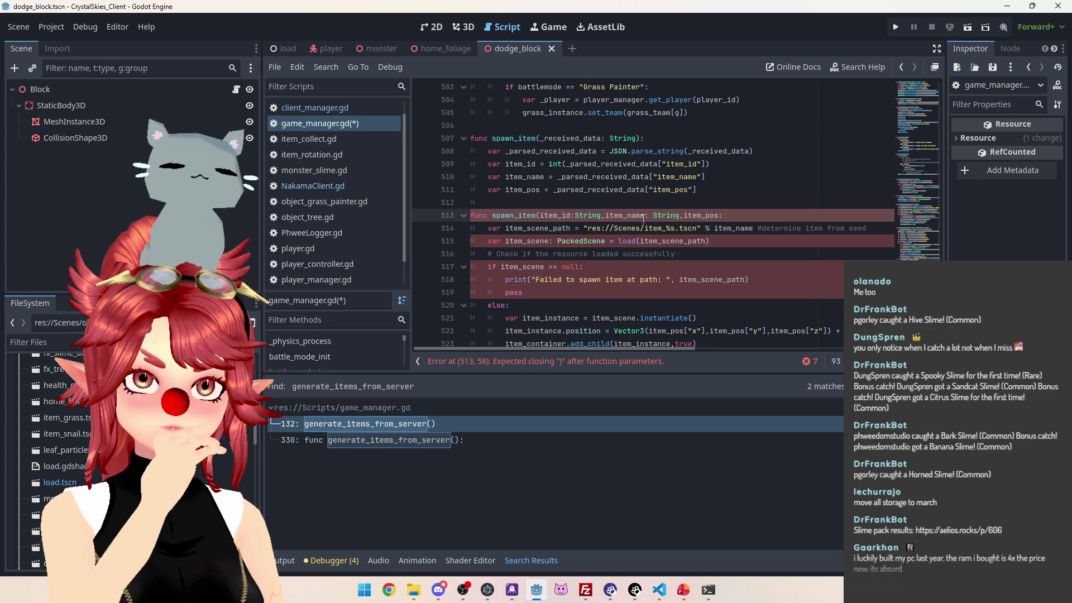
Type item_pos as Dictionary and close the new header with '):'.
{"action": "type", "text": "dict"}
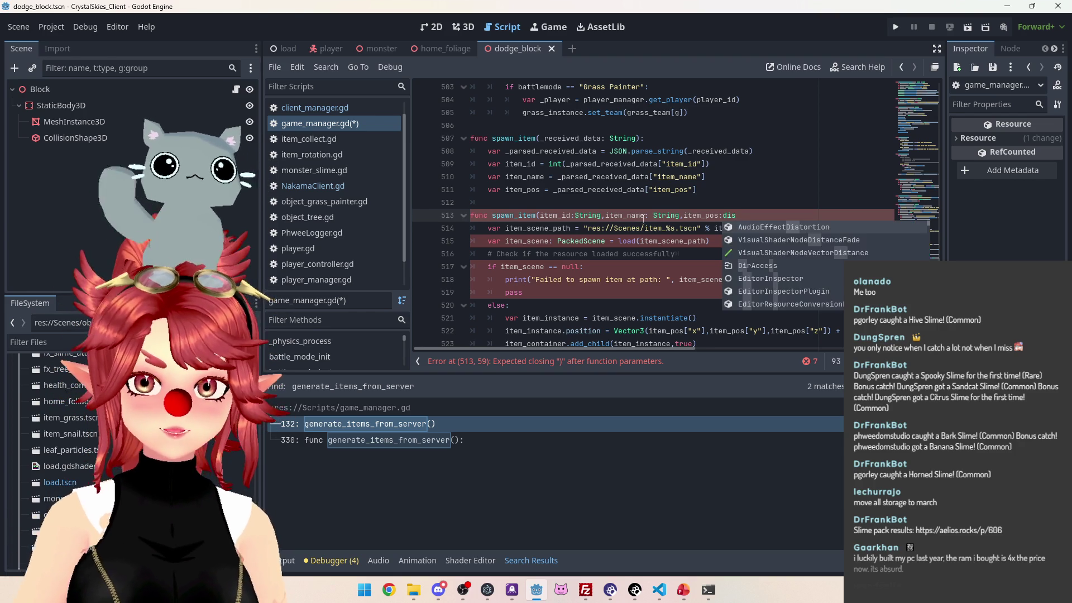
{"action": "key", "text": "Return"}
{"action": "type", "text": ")"}
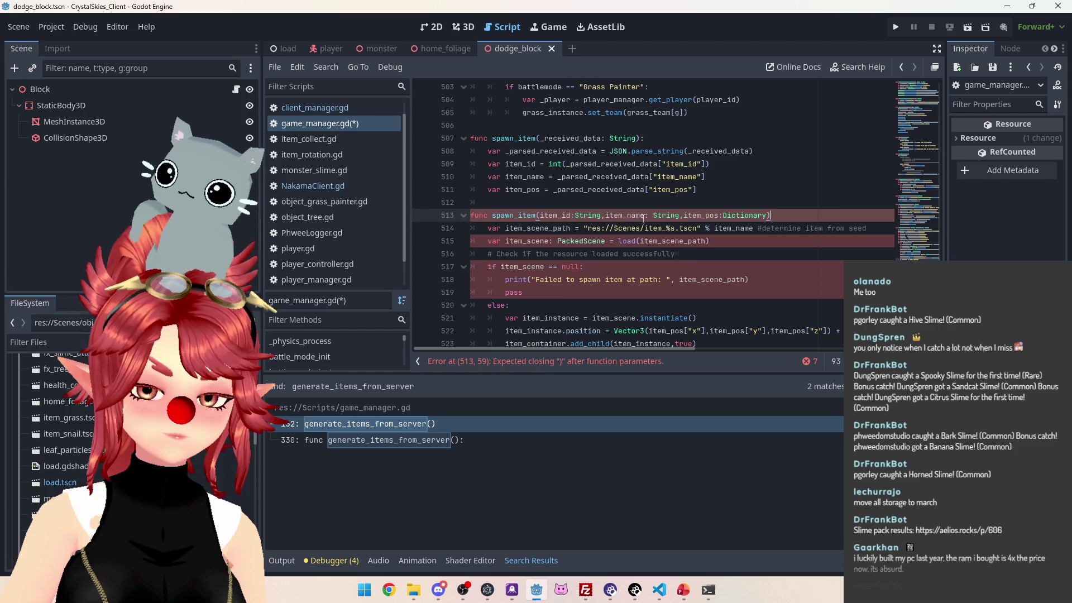
{"action": "type", "text": ":"}
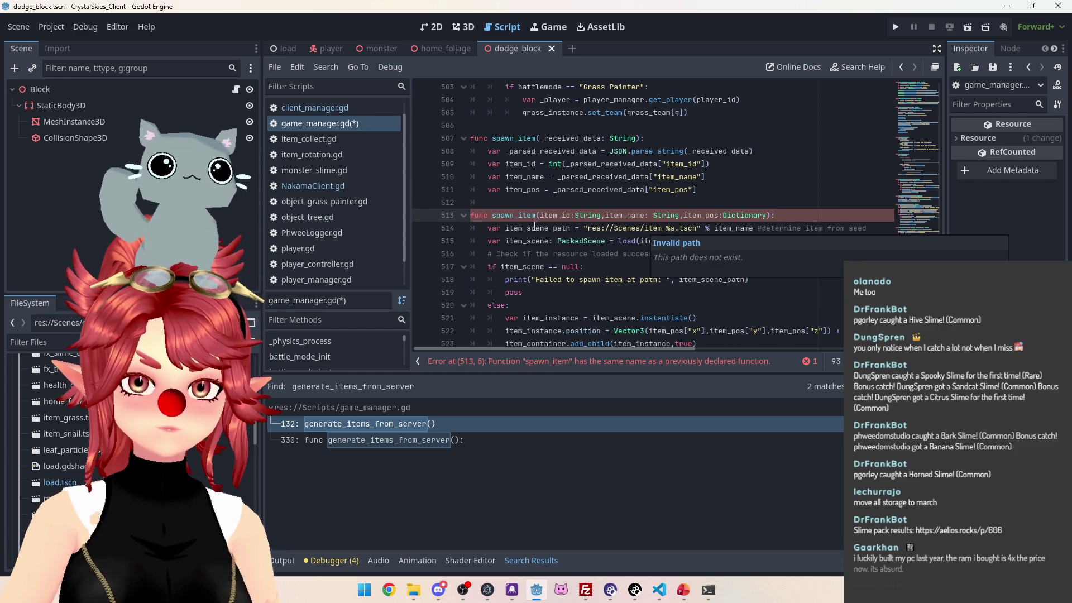
Add a spawn_item call after line 511 with item_id as its first argument.
{"action": "left_click", "coordinate": [507, 138]}
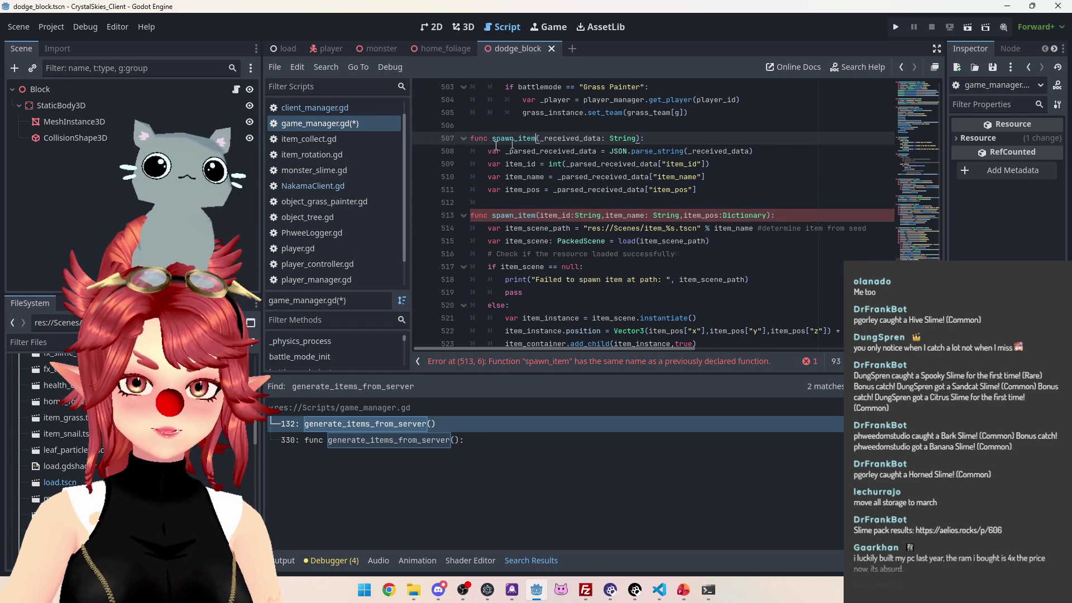
{"action": "left_click", "coordinate": [720, 189]}
{"action": "key", "text": "Return"}
{"action": "type", "text": "spawn"}
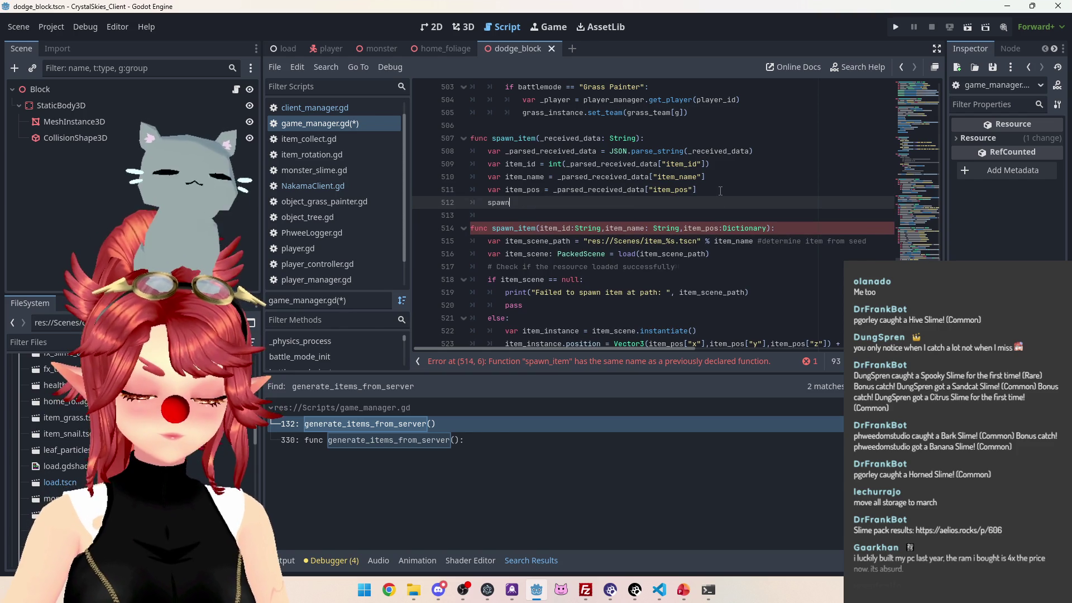
{"action": "type", "text": "_ite"}
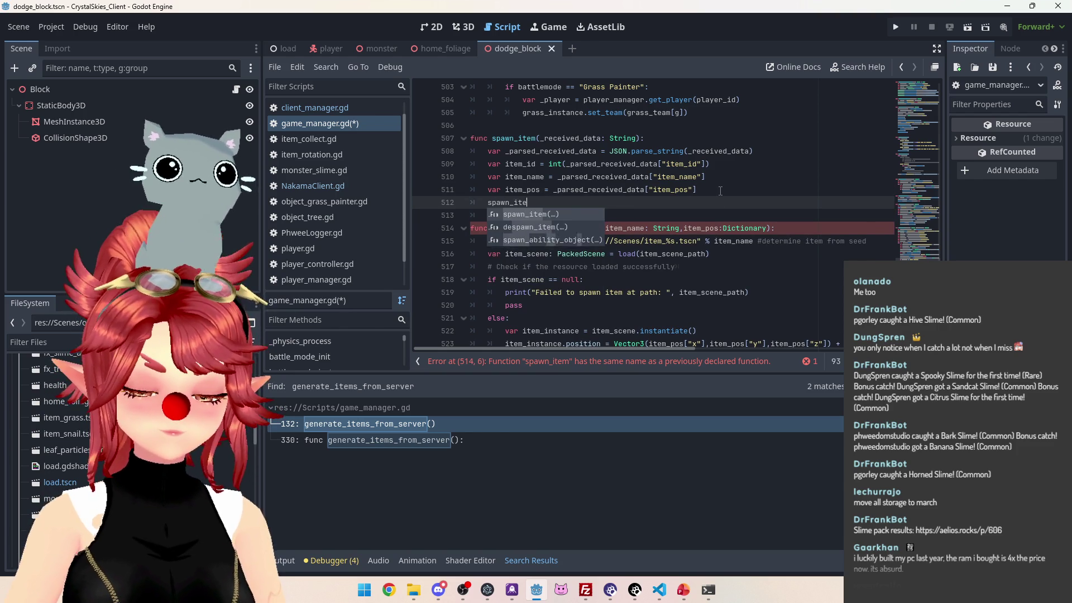
{"action": "key", "text": "Return"}
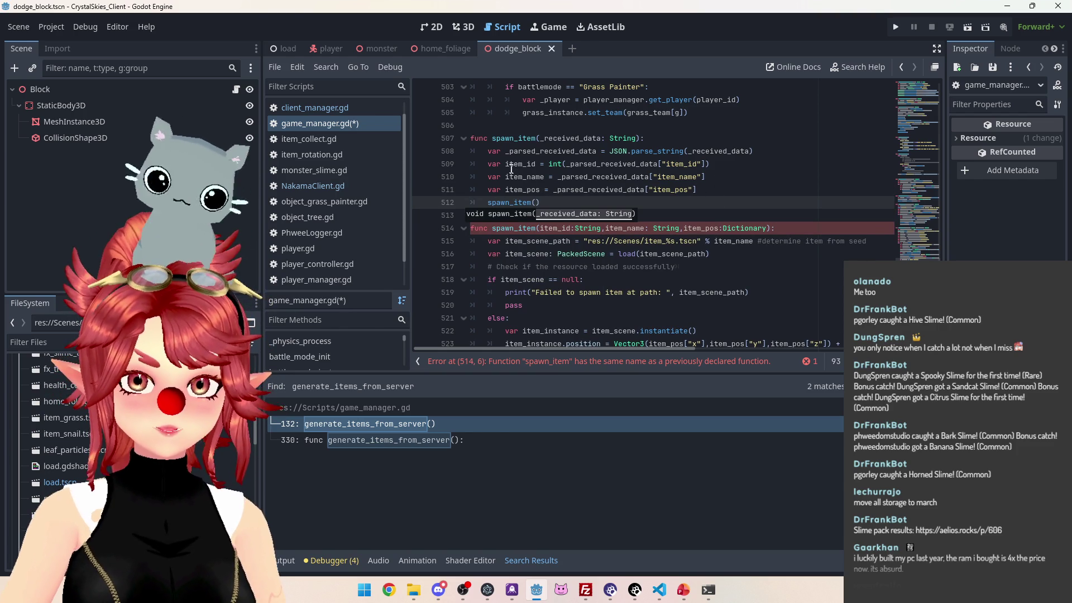
{"action": "double_click", "coordinate": [536, 164]}
{"action": "key", "text": "ctrl+c"}
{"action": "left_click", "coordinate": [538, 202]}
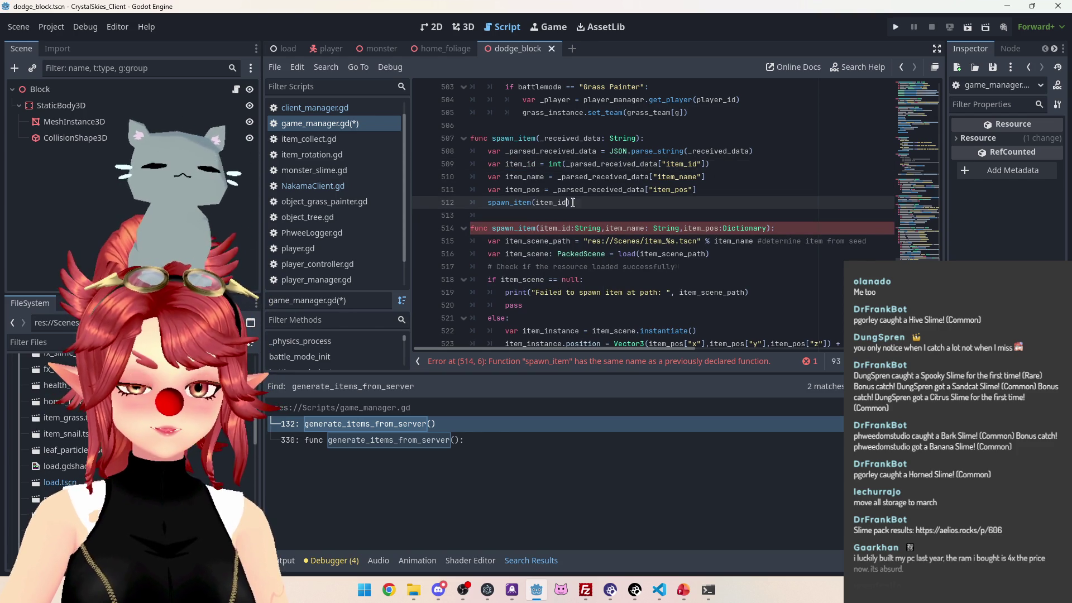
{"action": "key", "text": "ctrl+v"}
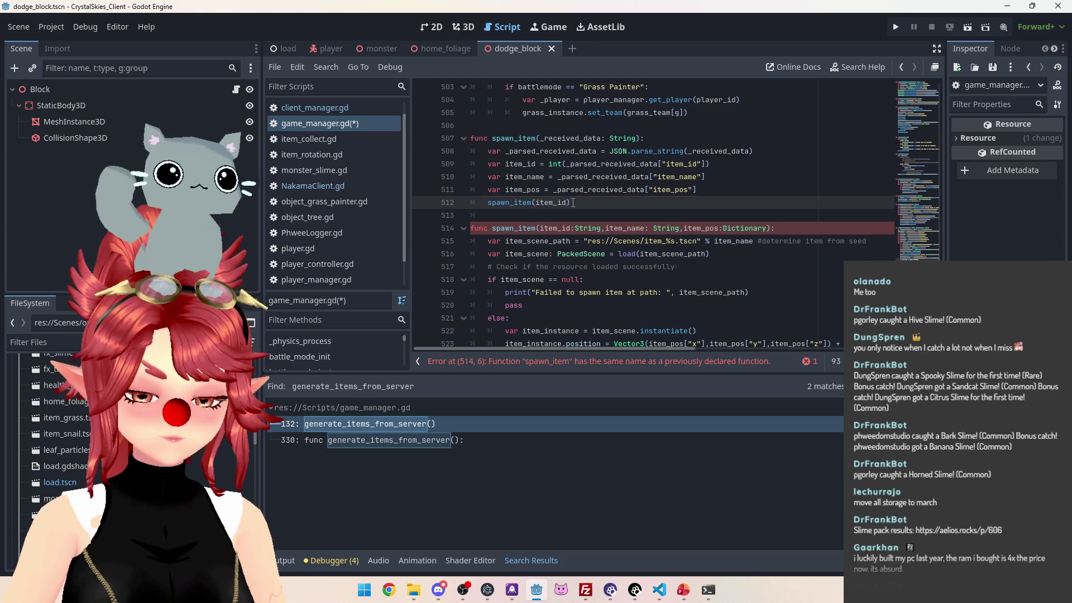
Add item_name and item_pos as the remaining spawn_item call arguments.
{"action": "double_click", "coordinate": [522, 177]}
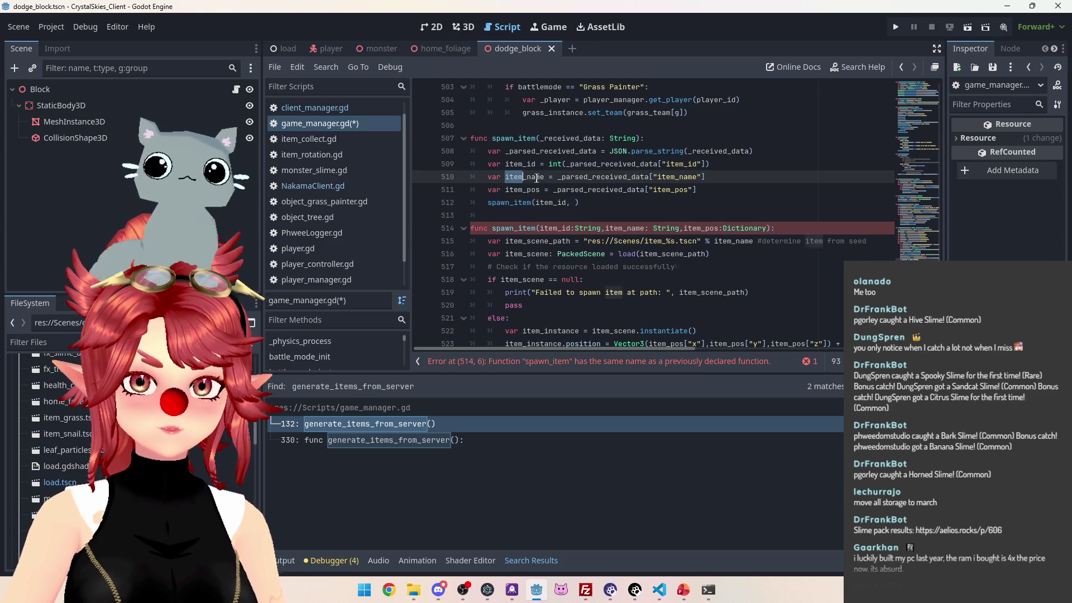
{"action": "key", "text": "ctrl+c"}
{"action": "left_click", "coordinate": [575, 202]}
{"action": "key", "text": "ctrl+v"}
{"action": "type", "text": ","}
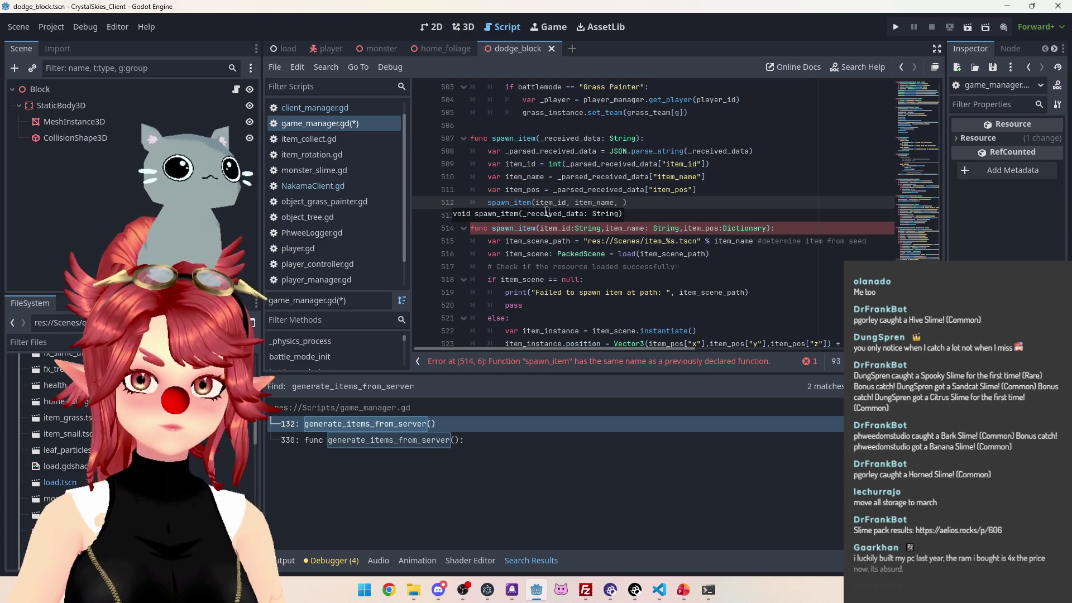
{"action": "double_click", "coordinate": [539, 190]}
{"action": "key", "text": "ctrl+c"}
{"action": "left_click", "coordinate": [628, 202]}
{"action": "key", "text": "ctrl+v"}
{"action": "left_click", "coordinate": [508, 138]}
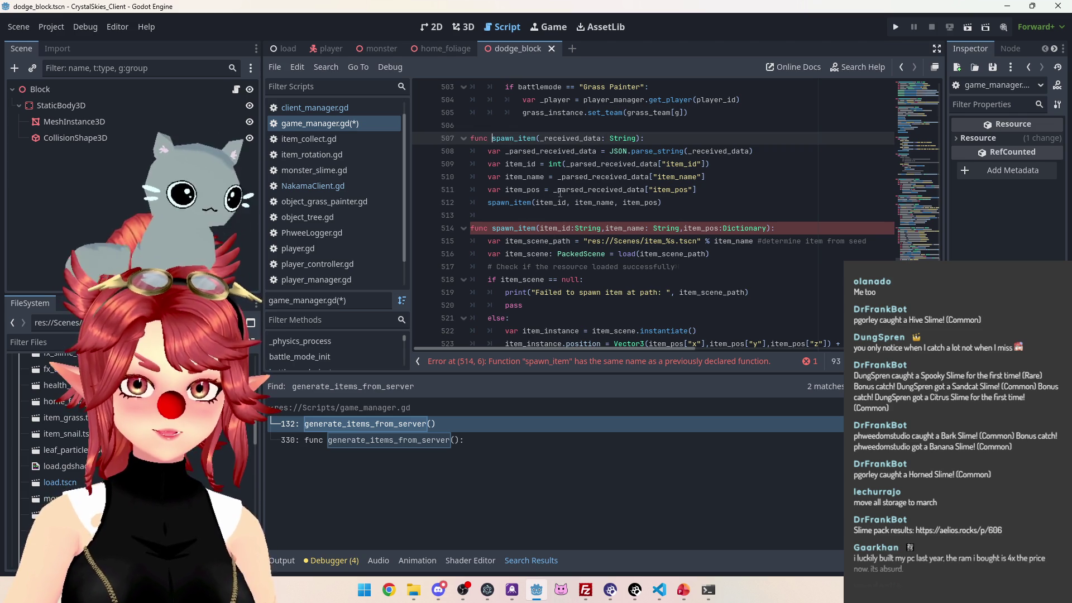
{"action": "scroll", "coordinate": [690, 255], "scroll_direction": "up", "scroll_amount": 2}
{"action": "scroll", "coordinate": [693, 256], "scroll_direction": "up", "scroll_amount": 3}
{"action": "scroll", "coordinate": [693, 256], "scroll_direction": "down", "scroll_amount": 5}
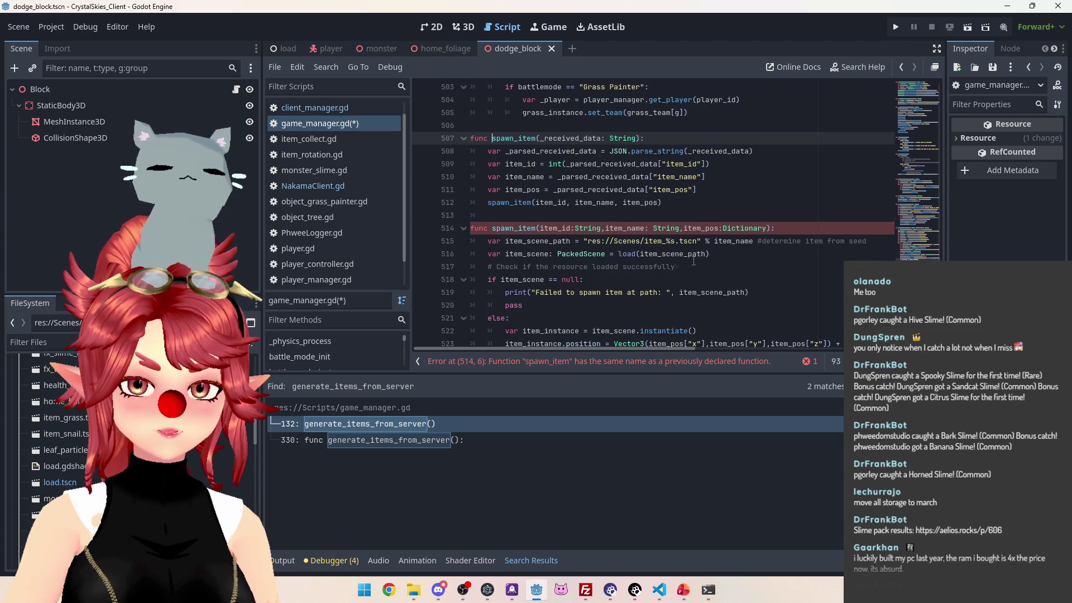
Rename the data-parsing function on line 507 to received_spawn_item.
{"action": "type", "text": "request"}
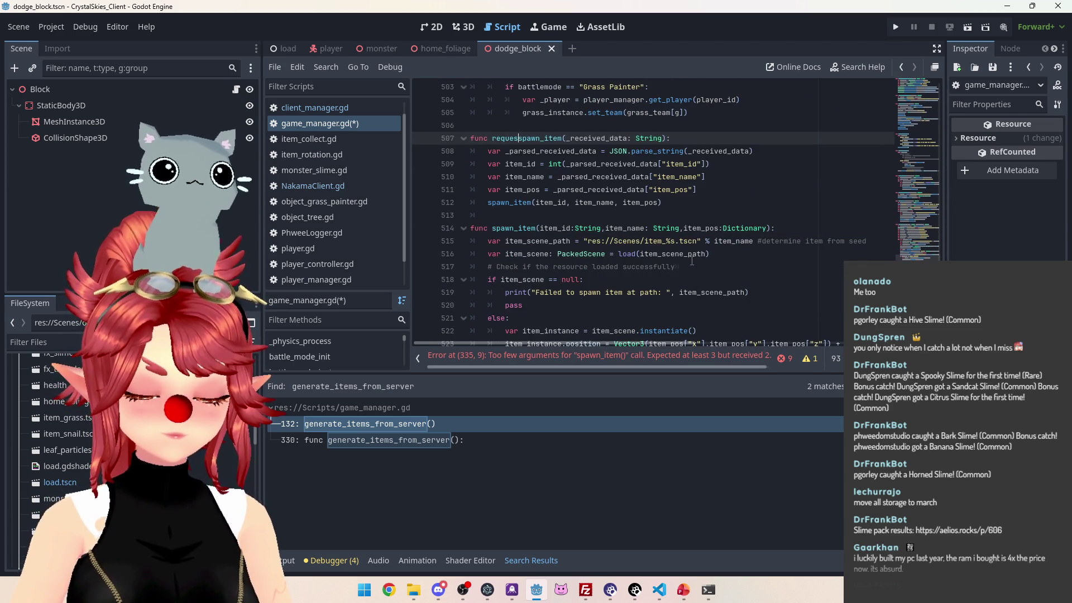
{"action": "type", "text": "_"}
{"action": "key", "text": "BackSpace"}
{"action": "key", "text": "BackSpace"}
{"action": "key", "text": "BackSpace"}
{"action": "type", "text": "ceive"}
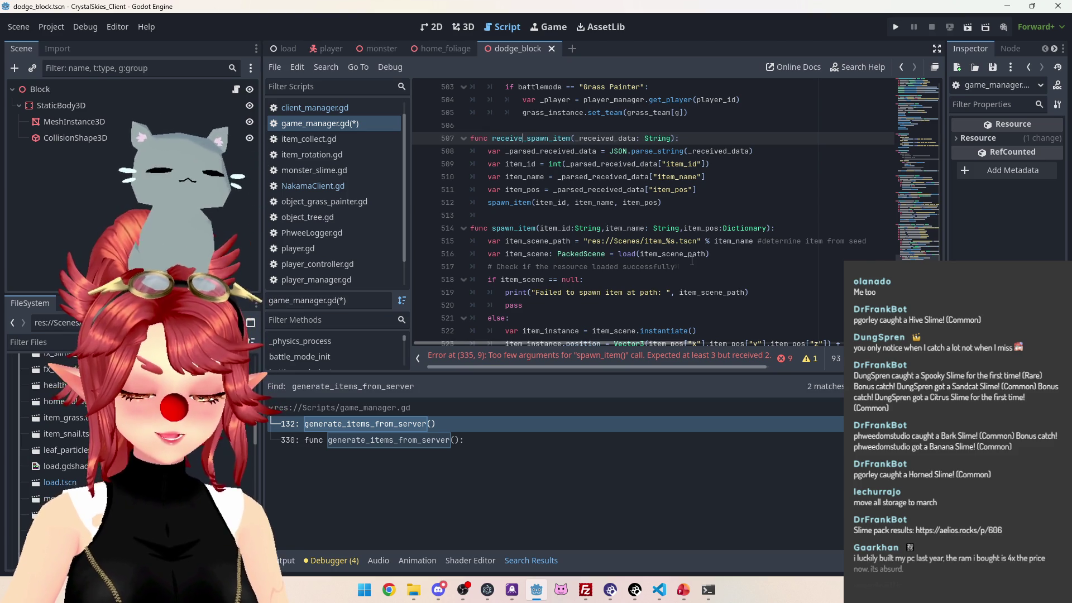
{"action": "type", "text": "d"}
{"action": "left_click", "coordinate": [625, 215]}
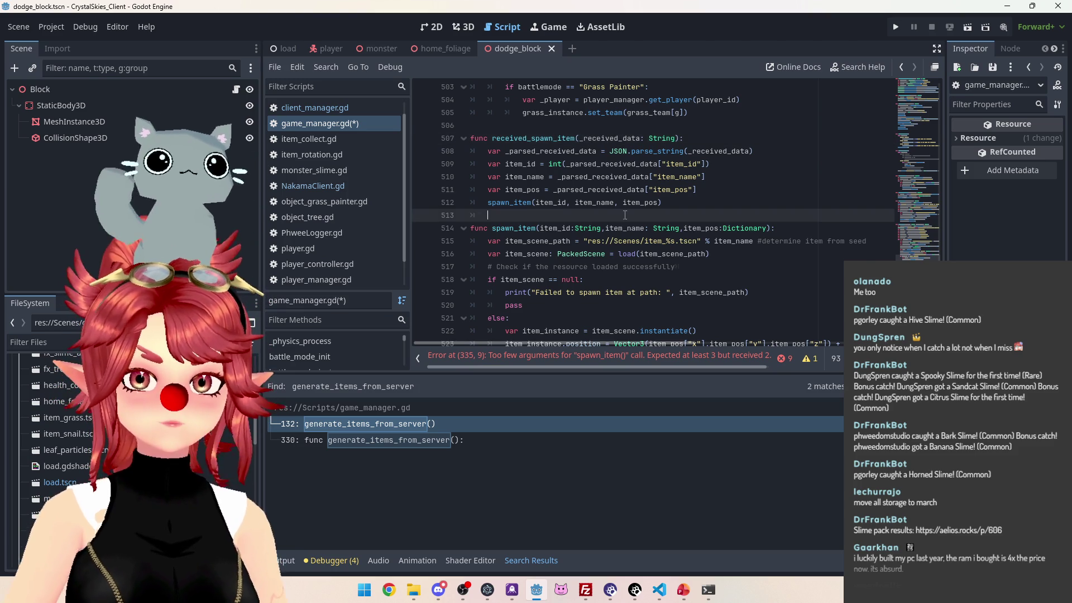
{"action": "left_click", "coordinate": [493, 139]}
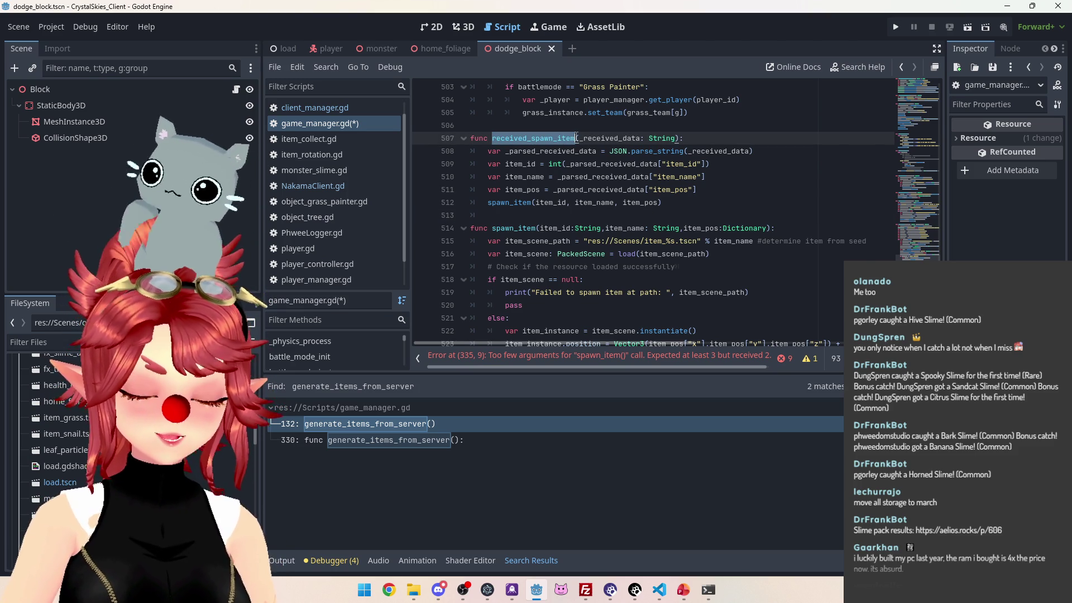
Make client_manager.gd's SpawnItem handler call game_manager.received_spawn_item(state.data).
{"action": "left_click", "coordinate": [368, 108]}
{"action": "left_click", "coordinate": [940, 243]}
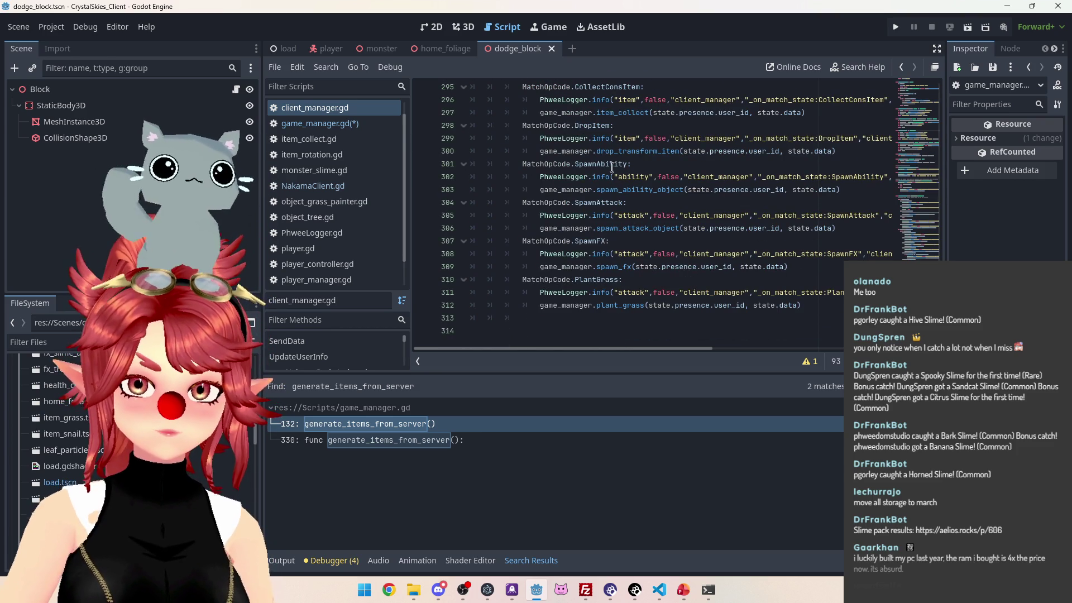
{"action": "scroll", "coordinate": [614, 201], "scroll_direction": "up", "scroll_amount": 6}
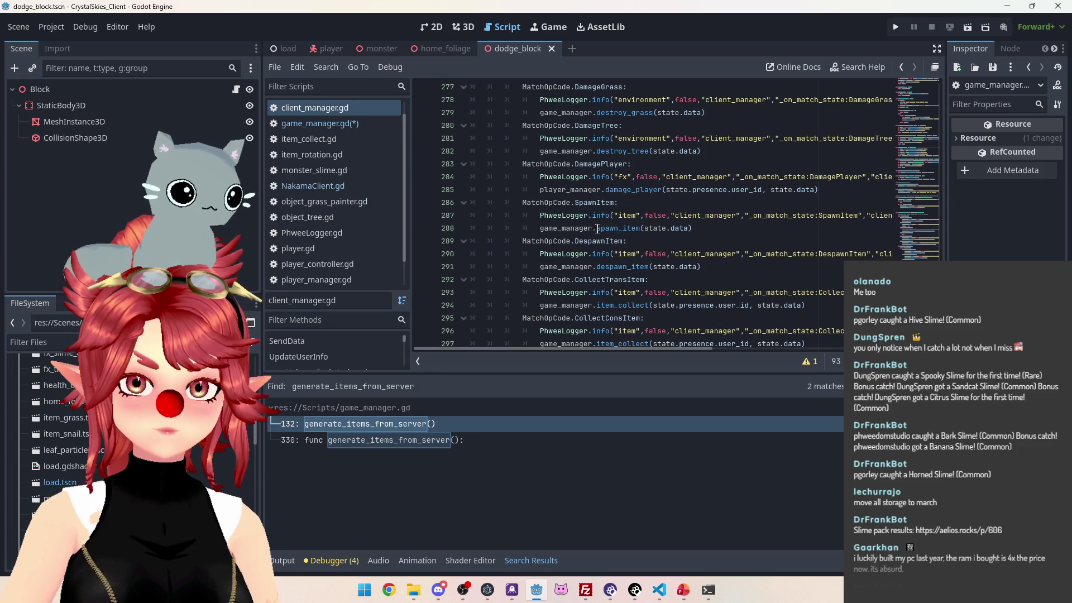
{"action": "left_click", "coordinate": [596, 228]}
{"action": "type", "text": "received_"}
{"action": "left_click", "coordinate": [632, 229]}
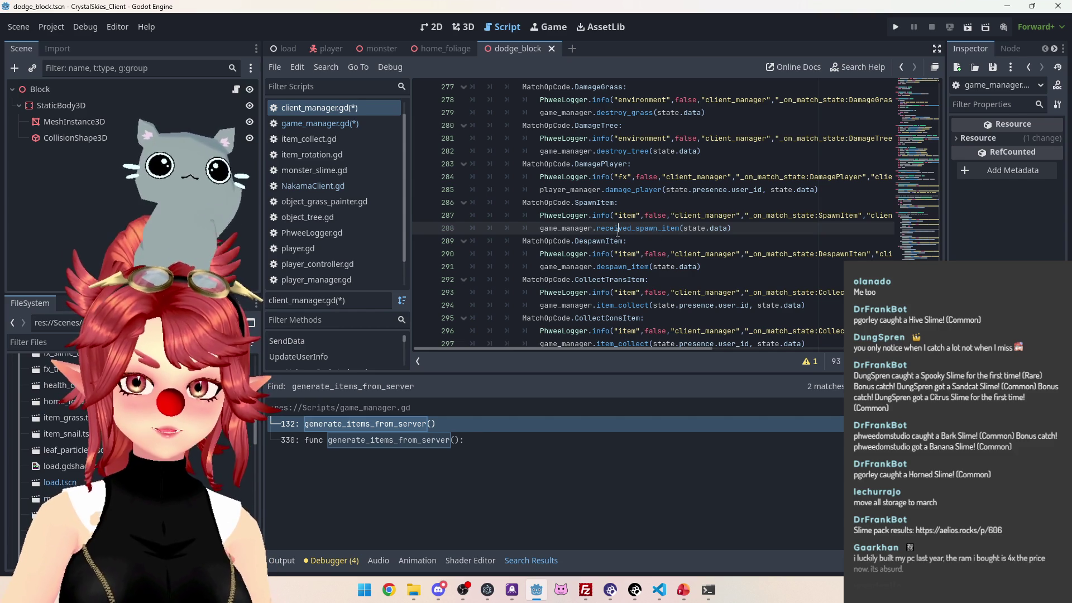
{"action": "left_click", "coordinate": [341, 123]}
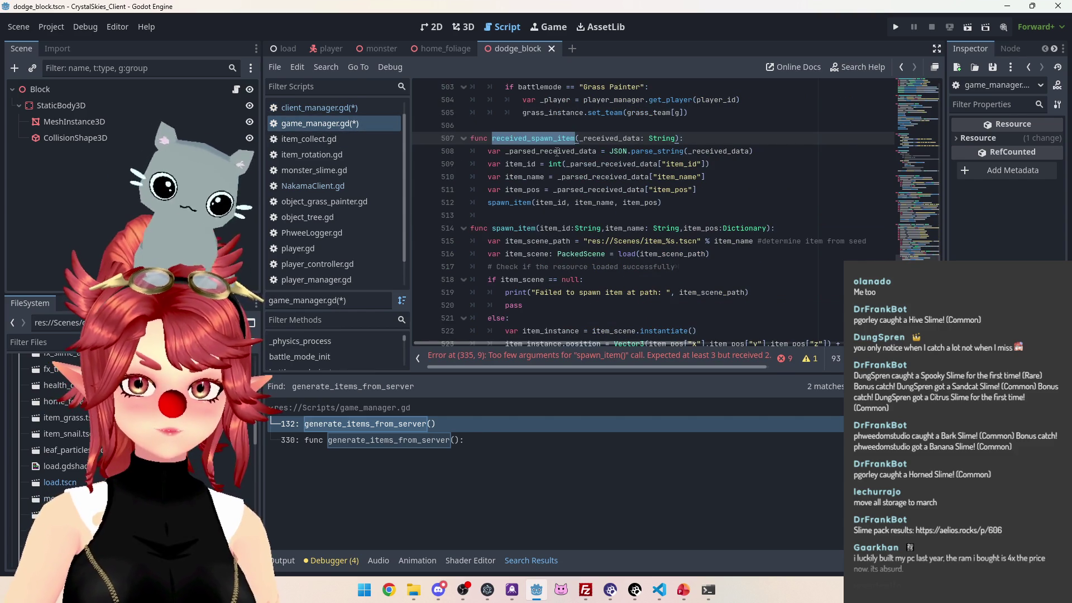
Jump to the spawn_item error at line 335 and delete the empty line 334.
{"action": "left_click", "coordinate": [619, 177]}
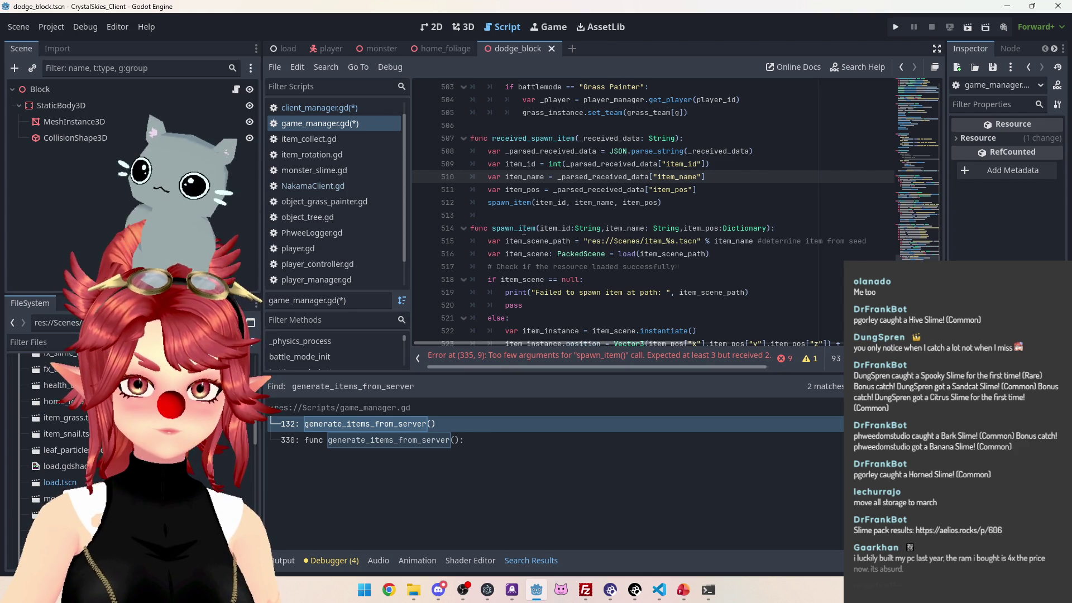
{"action": "left_click", "coordinate": [594, 357]}
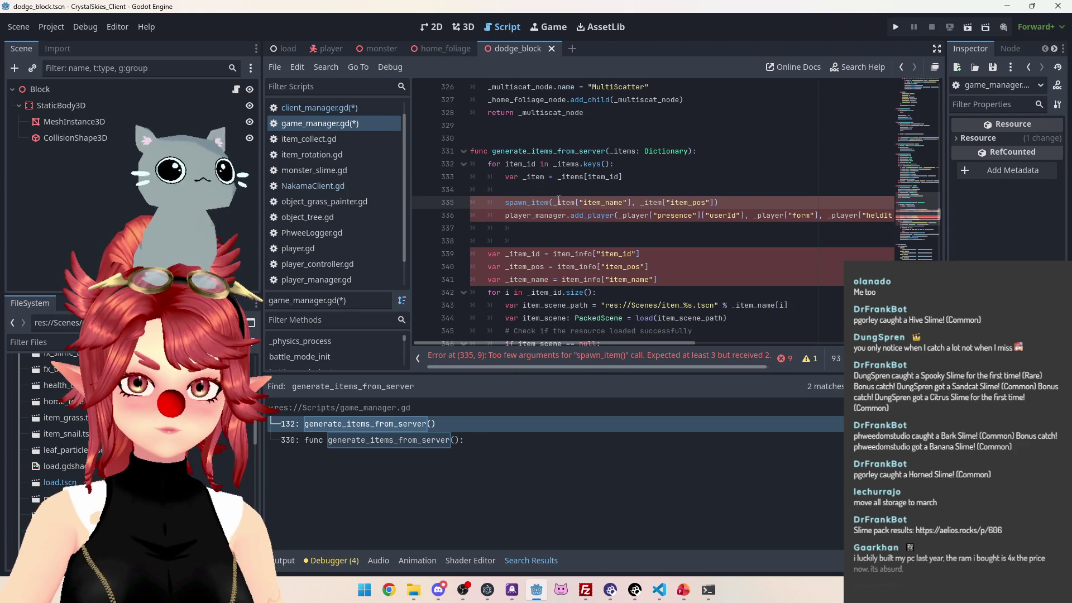
{"action": "scroll", "coordinate": [547, 166], "scroll_direction": "down", "scroll_amount": 1}
{"action": "scroll", "coordinate": [547, 166], "scroll_direction": "up", "scroll_amount": 1}
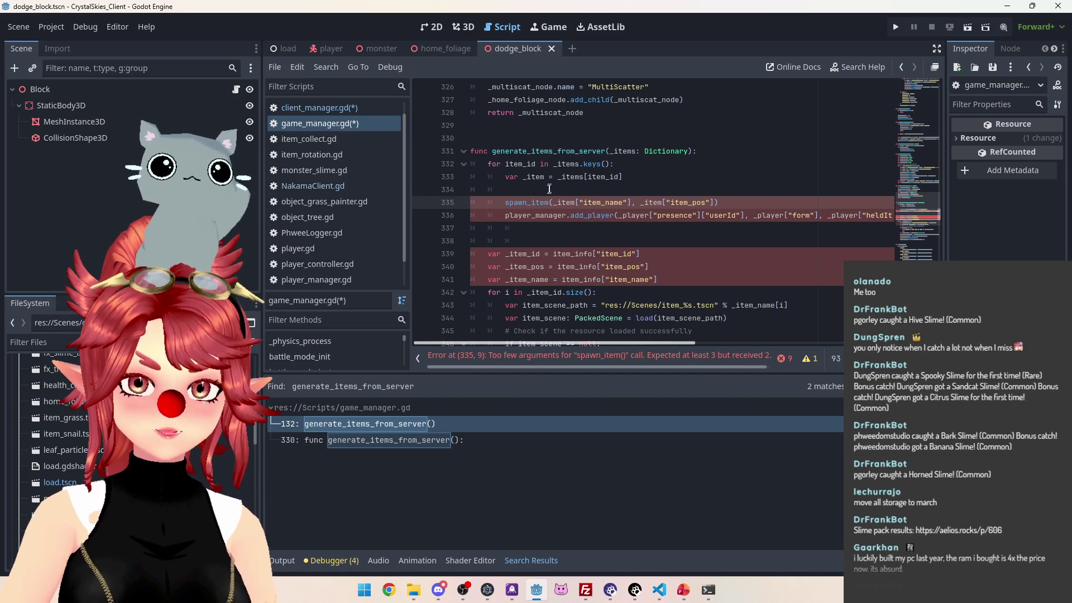
{"action": "left_click", "coordinate": [547, 190]}
{"action": "key", "text": "BackSpace"}
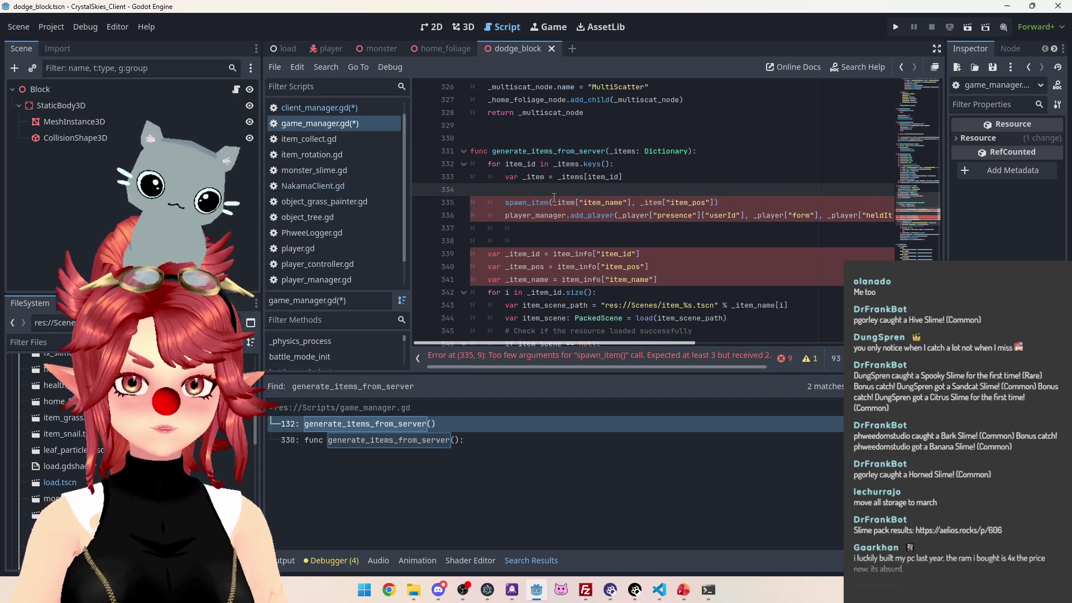
{"action": "key", "text": "BackSpace"}
Insert '_item,' as the first spawn_item argument and select the old loop code below it.
{"action": "left_click", "coordinate": [557, 190]}
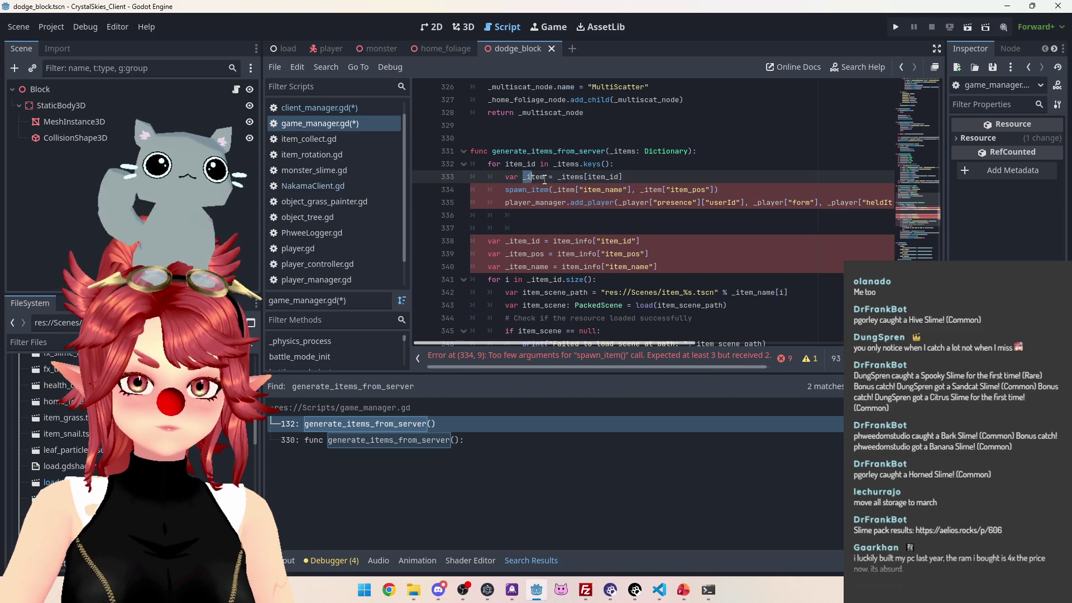
{"action": "type", "text": "_item,"}
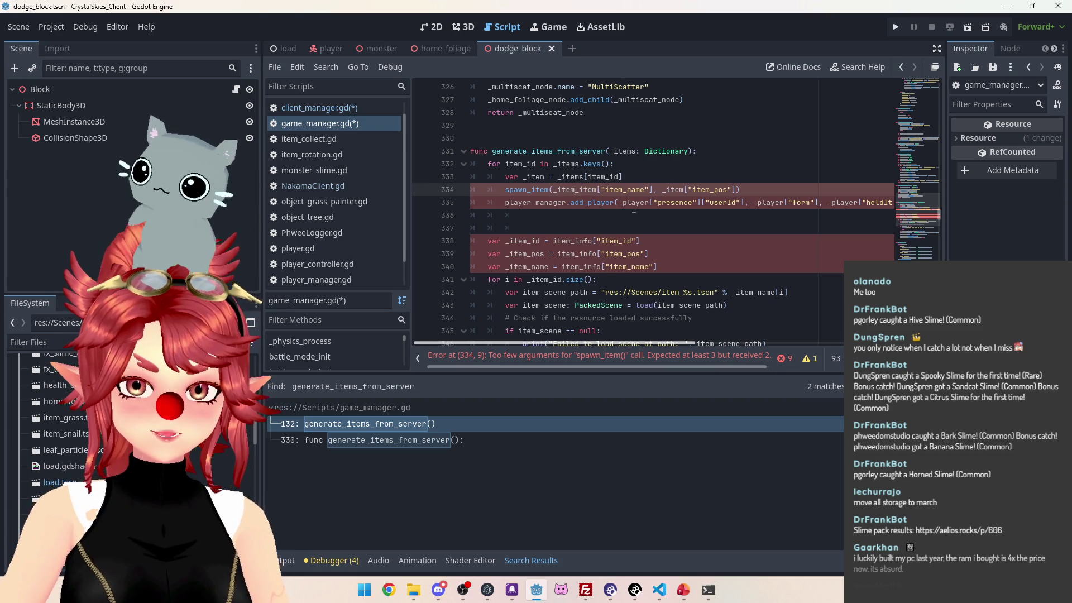
{"action": "key", "text": "Up"}
{"action": "key", "text": "Up"}
{"action": "key", "text": "End"}
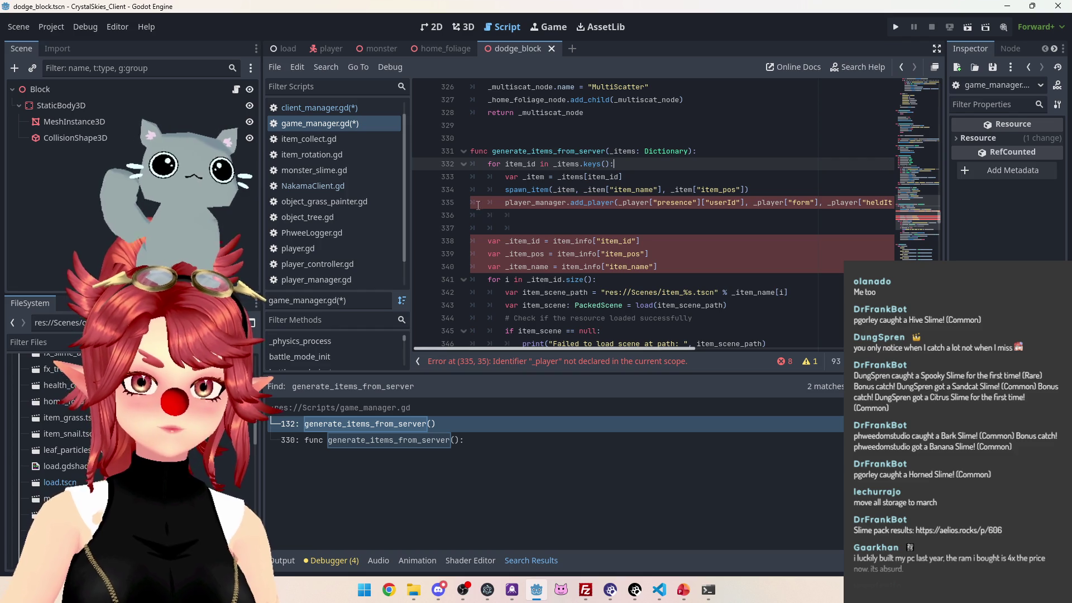
{"action": "mouse_move", "coordinate": [472, 201]}
{"action": "left_mouse_down"}
{"action": "mouse_move", "coordinate": [508, 240]}
{"action": "mouse_move", "coordinate": [659, 266]}
{"action": "mouse_move", "coordinate": [677, 241]}
{"action": "mouse_move", "coordinate": [697, 285]}
{"action": "mouse_move", "coordinate": [726, 283]}
{"action": "mouse_move", "coordinate": [687, 264]}
{"action": "mouse_move", "coordinate": [866, 252]}
{"action": "mouse_move", "coordinate": [871, 268]}
{"action": "mouse_move", "coordinate": [721, 279]}
{"action": "mouse_move", "coordinate": [721, 204]}
{"action": "mouse_move", "coordinate": [698, 128]}
{"action": "mouse_move", "coordinate": [788, 308]}
{"action": "left_mouse_up"}
{"action": "scroll", "coordinate": [667, 262], "scroll_direction": "down", "scroll_amount": 1}
{"action": "scroll", "coordinate": [675, 239], "scroll_direction": "down", "scroll_amount": 2}
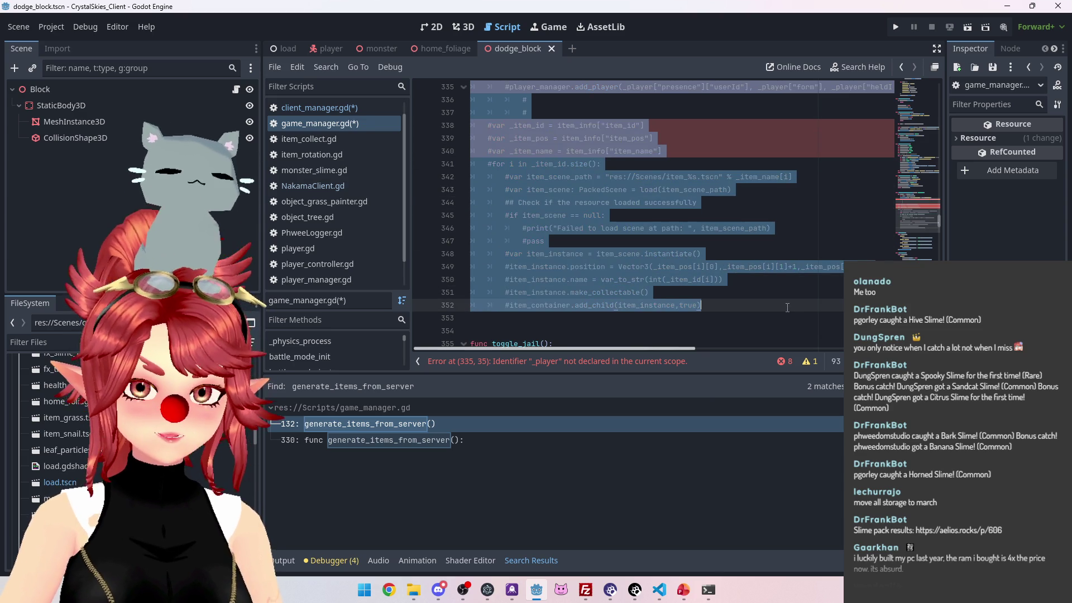
{"action": "key", "text": "ctrl+k"}
{"action": "left_click", "coordinate": [572, 292]}
{"action": "double_click", "coordinate": [590, 292]}
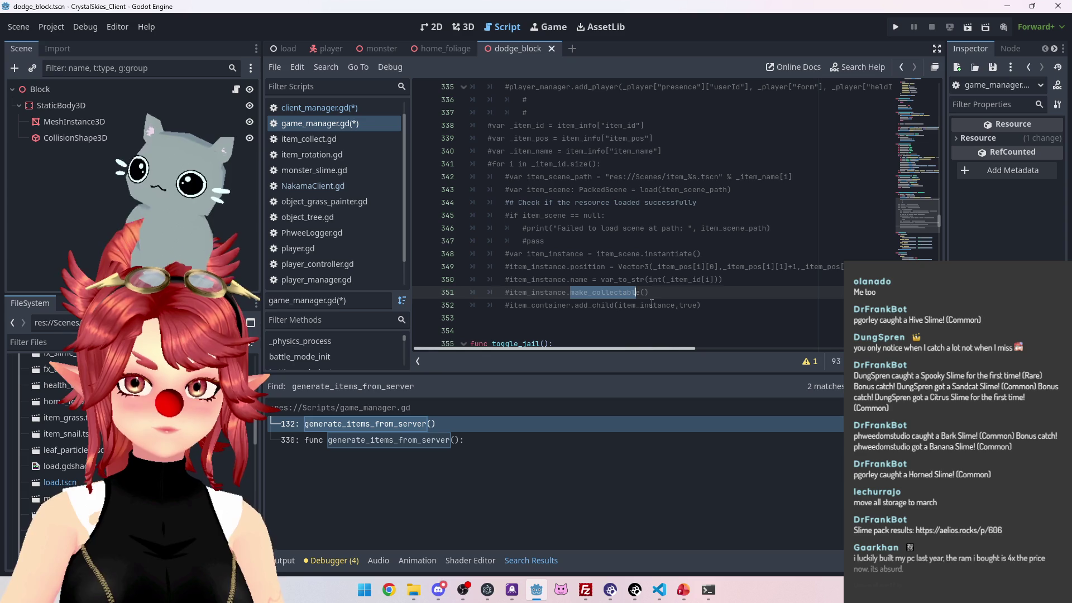
{"action": "scroll", "coordinate": [605, 273], "scroll_direction": "down", "scroll_amount": 10}
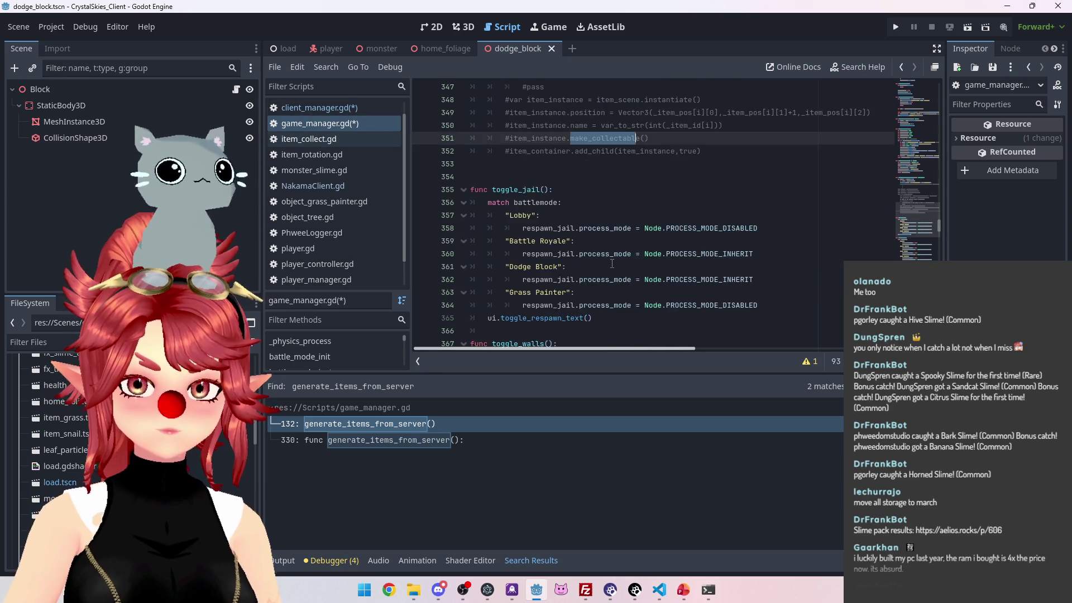
{"action": "scroll", "coordinate": [605, 273], "scroll_direction": "down", "scroll_amount": 20}
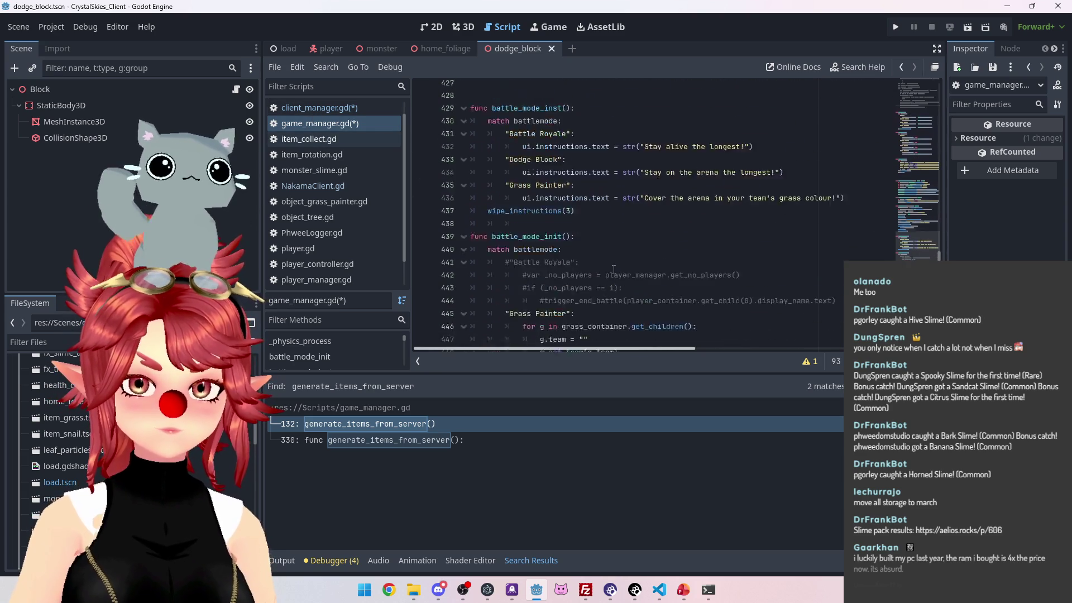
{"action": "scroll", "coordinate": [615, 269], "scroll_direction": "down", "scroll_amount": 20}
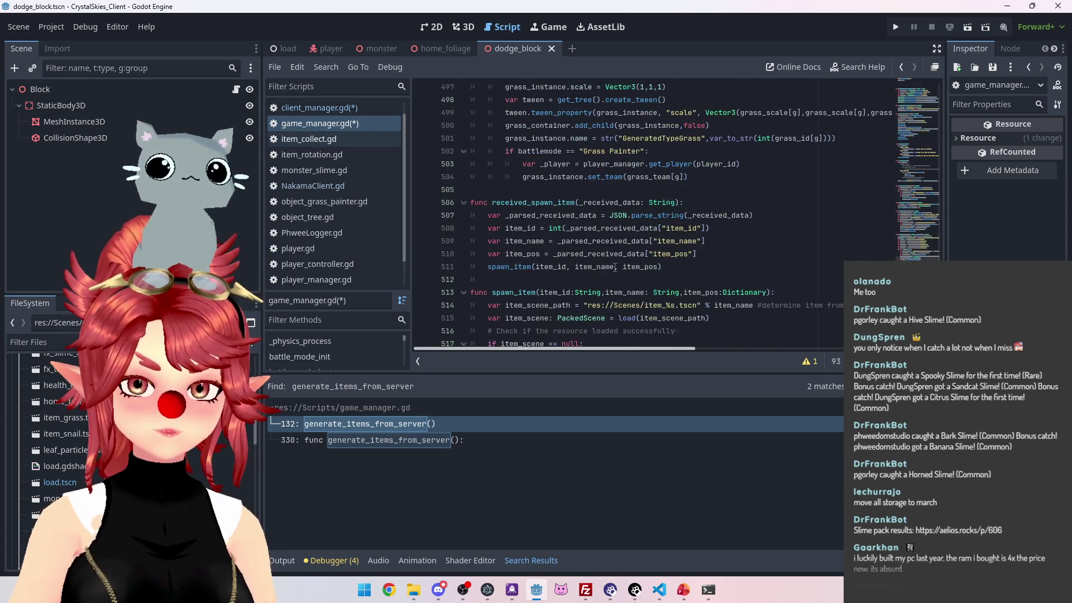
{"action": "scroll", "coordinate": [615, 268], "scroll_direction": "up", "scroll_amount": 3}
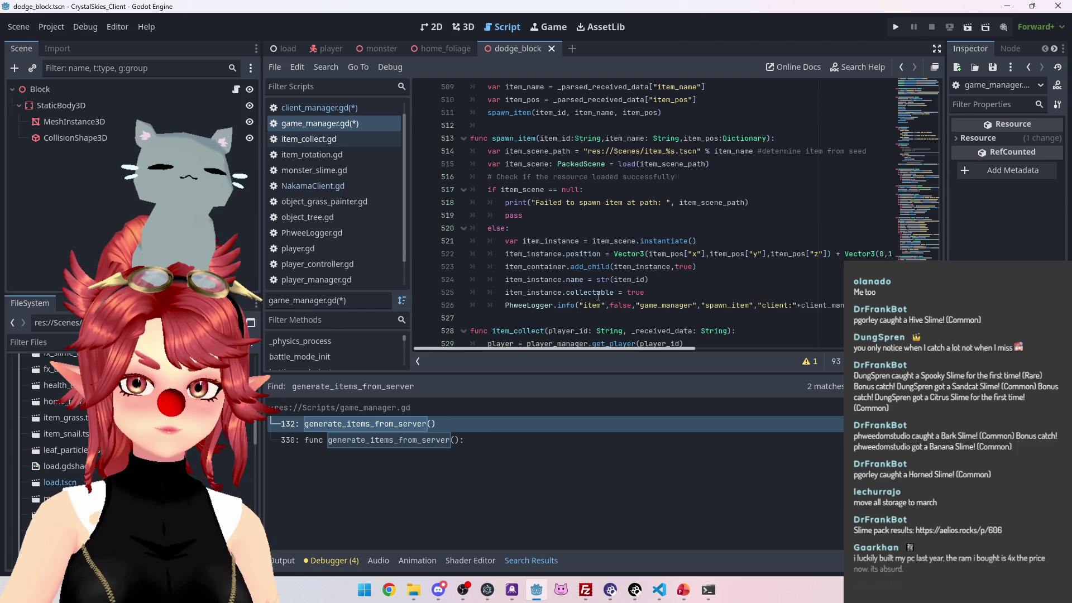
{"action": "scroll", "coordinate": [601, 289], "scroll_direction": "down", "scroll_amount": 1}
{"action": "scroll", "coordinate": [590, 262], "scroll_direction": "down", "scroll_amount": 3}
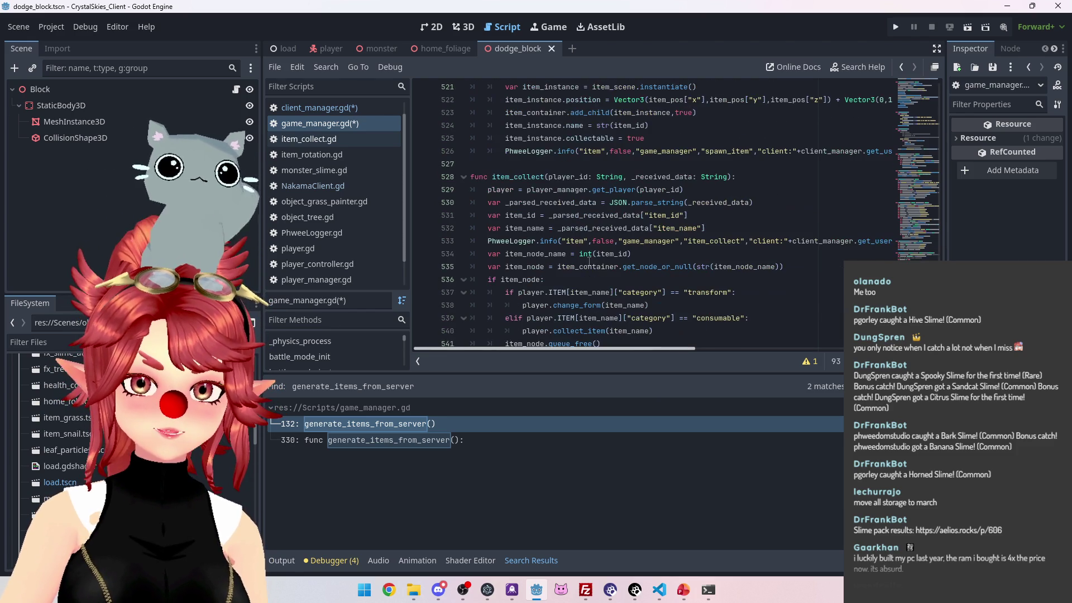
{"action": "scroll", "coordinate": [581, 151], "scroll_direction": "down", "scroll_amount": 9}
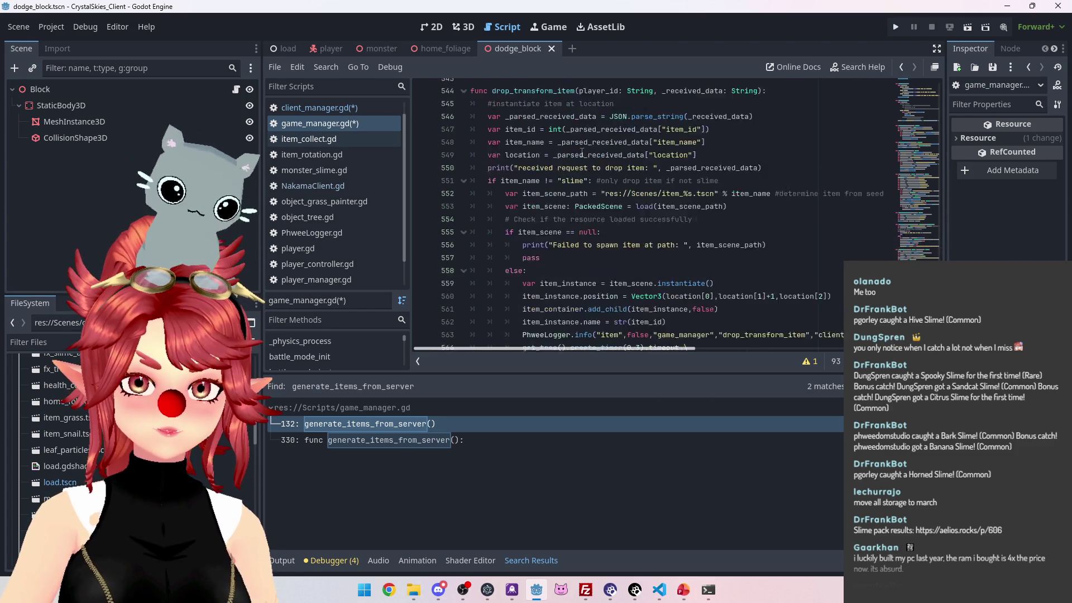
Search the current script for make_collectable, then narrow the term to collectable.
{"action": "key", "text": "ctrl+f"}
{"action": "type", "text": "make_coll"}
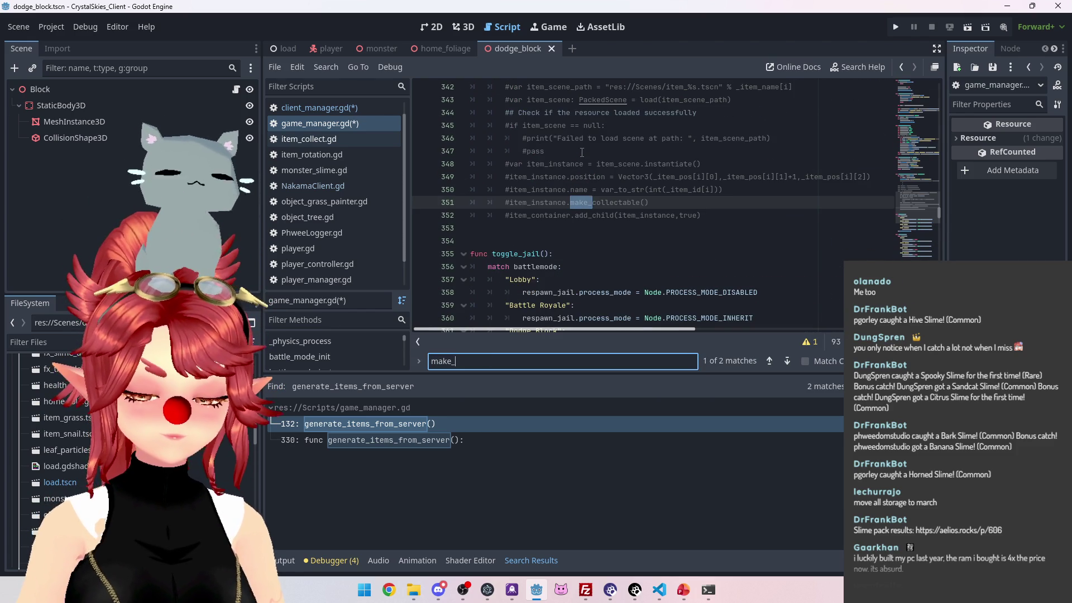
{"action": "type", "text": "ec"}
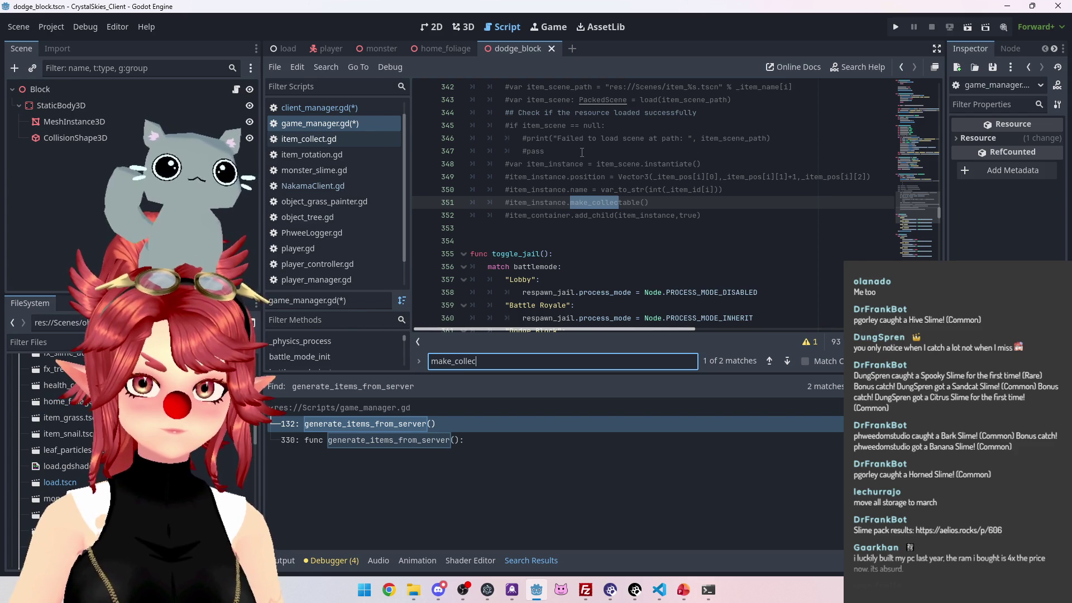
{"action": "type", "text": "table"}
{"action": "key", "text": "Return"}
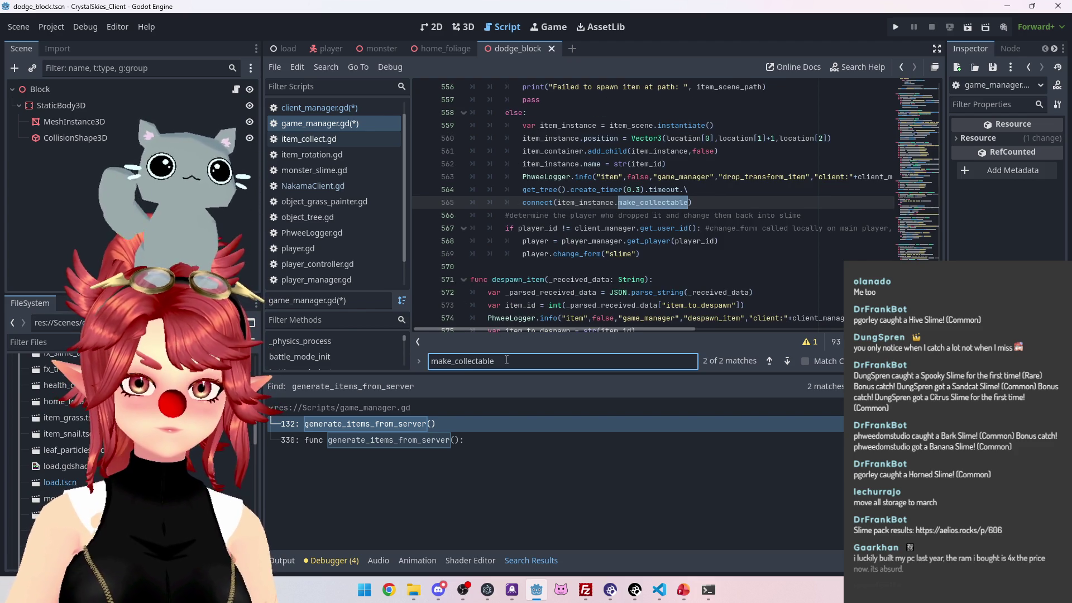
{"action": "key", "text": "ctrl+f"}
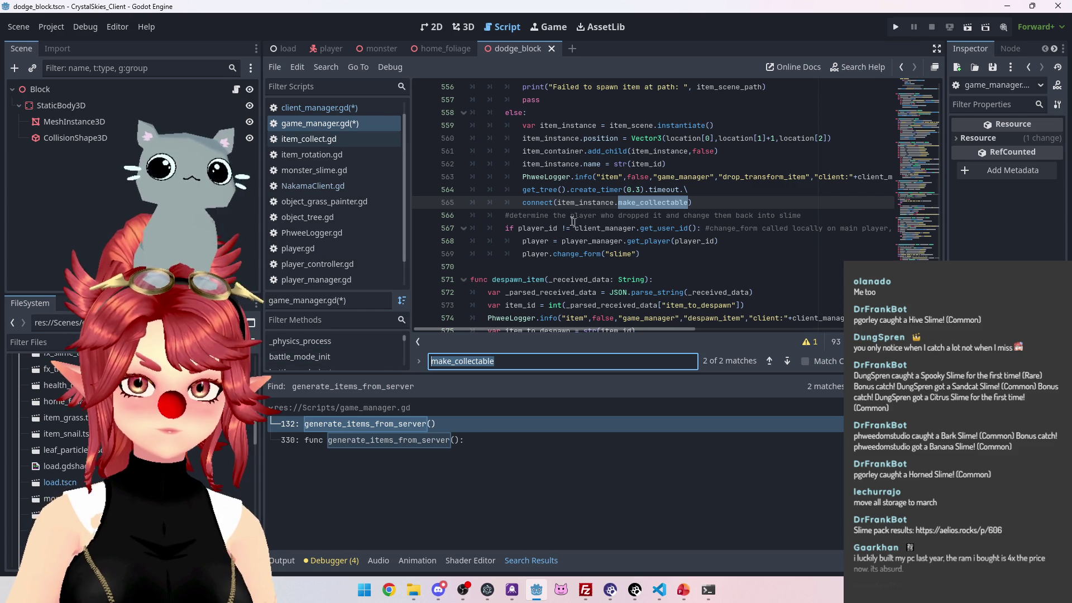
{"action": "scroll", "coordinate": [643, 207], "scroll_direction": "up", "scroll_amount": 6}
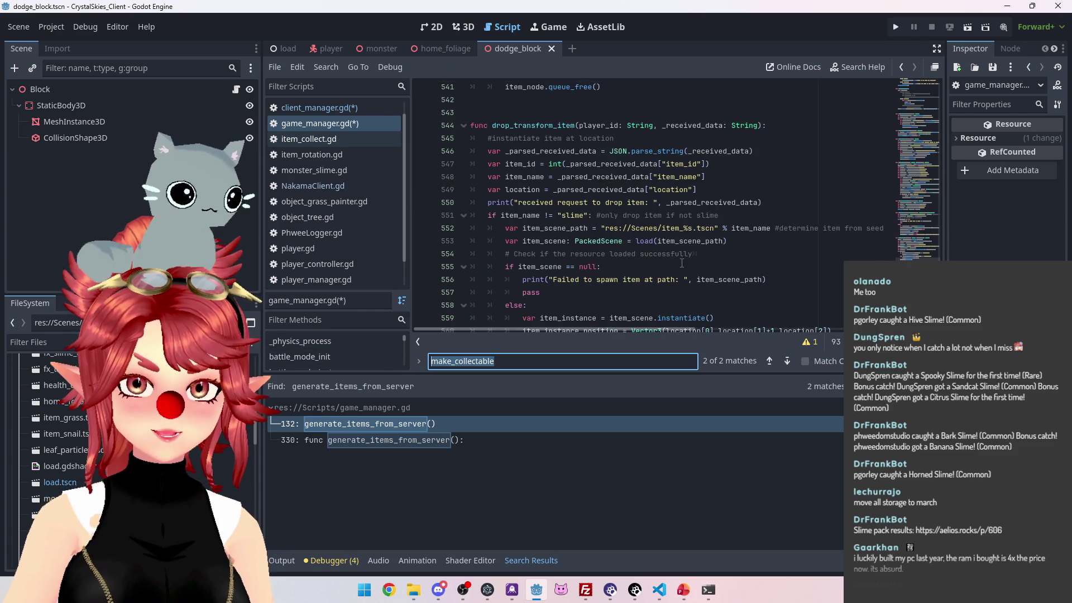
{"action": "scroll", "coordinate": [687, 303], "scroll_direction": "down", "scroll_amount": 4}
{"action": "scroll", "coordinate": [687, 303], "scroll_direction": "down", "scroll_amount": 1}
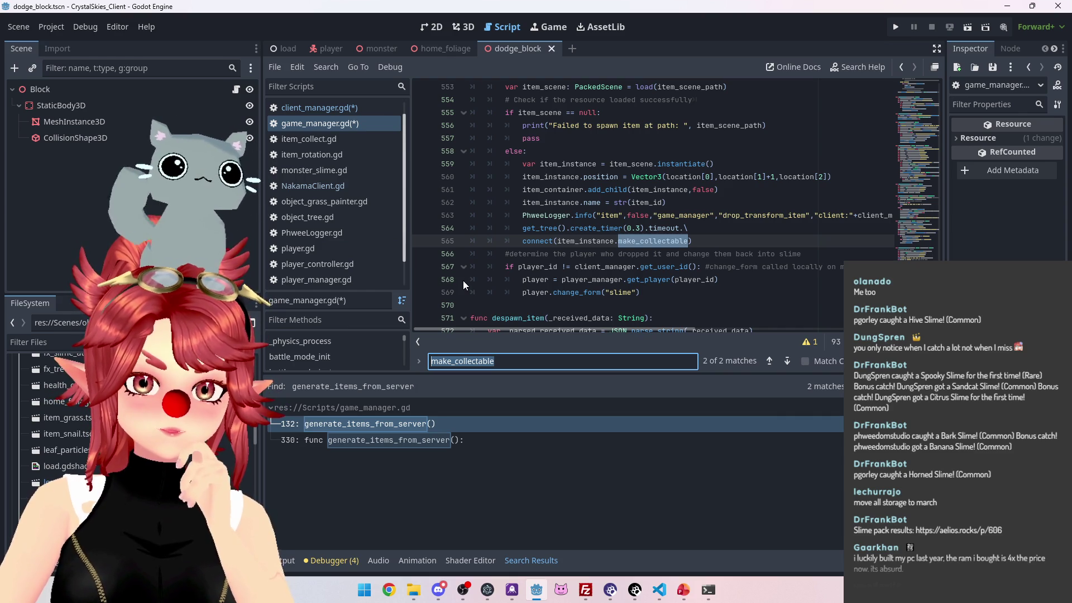
{"action": "left_click", "coordinate": [455, 361]}
{"action": "key", "text": "BackSpace"}
{"action": "key", "text": "BackSpace"}
{"action": "key", "text": "BackSpace"}
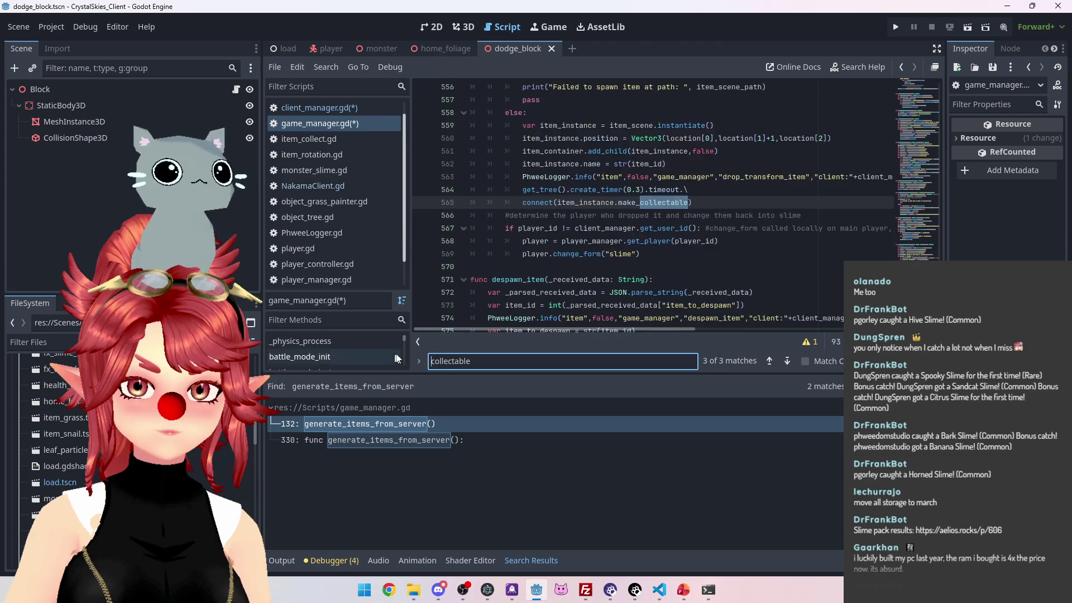
{"action": "key", "text": "Return"}
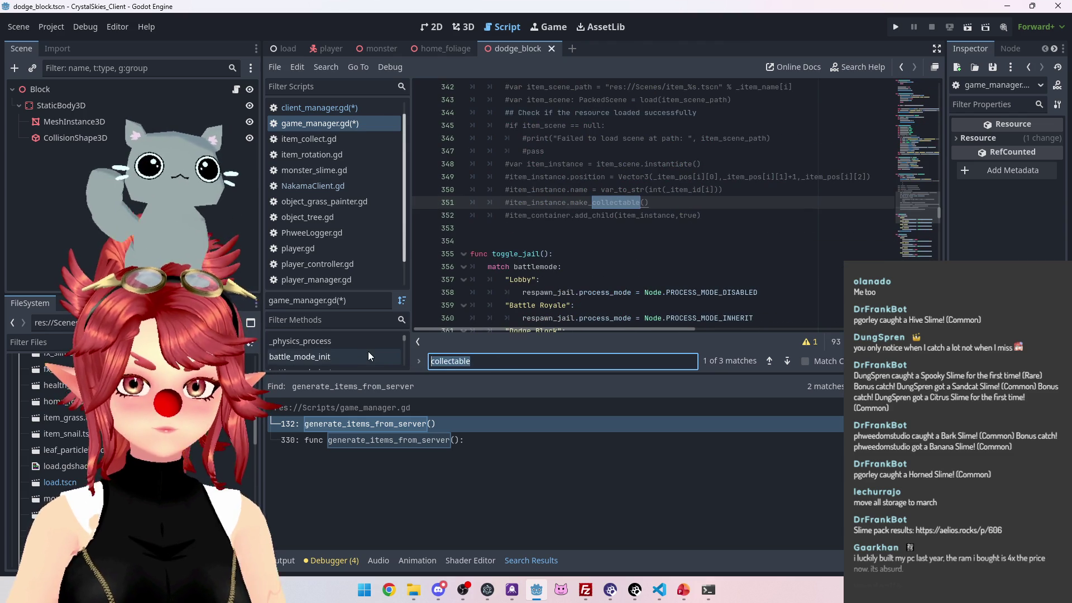
Find 'collectable' in all project files and open make_collectable in item_collect.gd.
{"action": "key", "text": "ctrl+shift+f"}
{"action": "key", "text": "Return"}
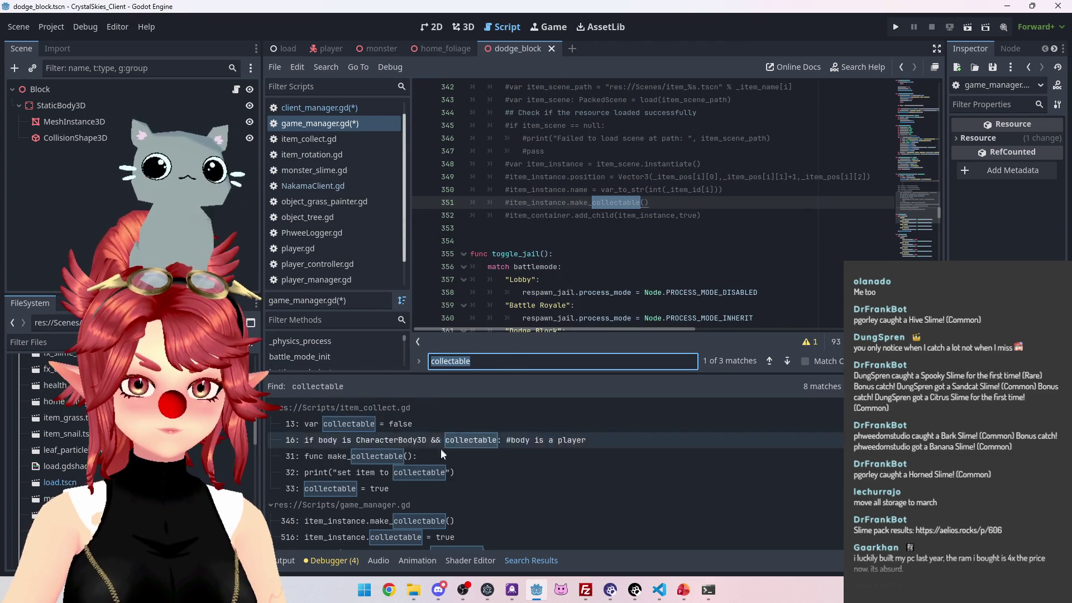
{"action": "scroll", "coordinate": [491, 474], "scroll_direction": "down", "scroll_amount": 1}
{"action": "left_click", "coordinate": [491, 507]}
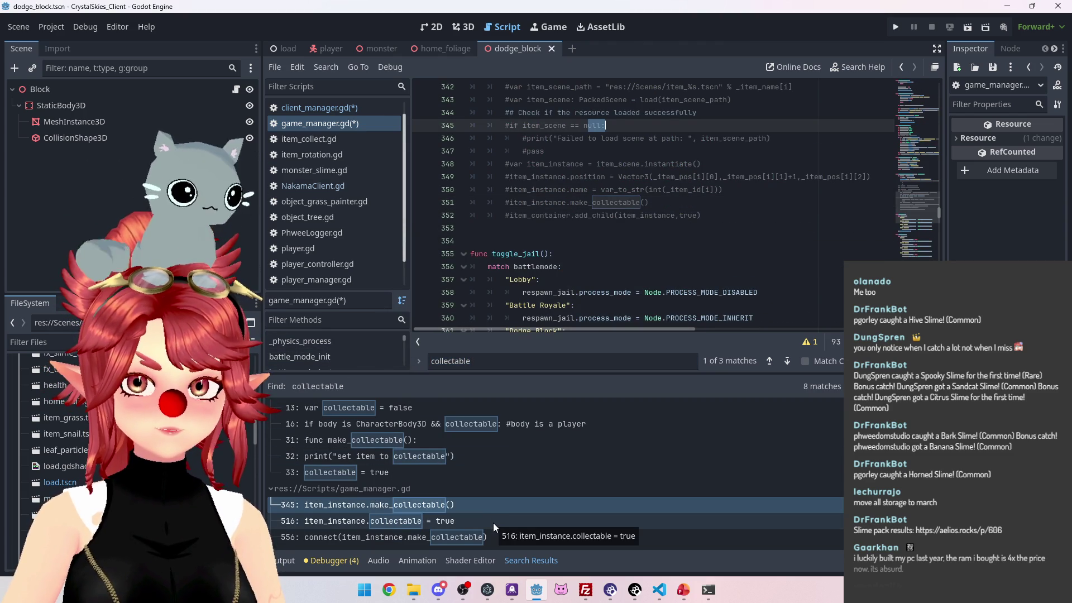
{"action": "scroll", "coordinate": [477, 478], "scroll_direction": "up", "scroll_amount": 1}
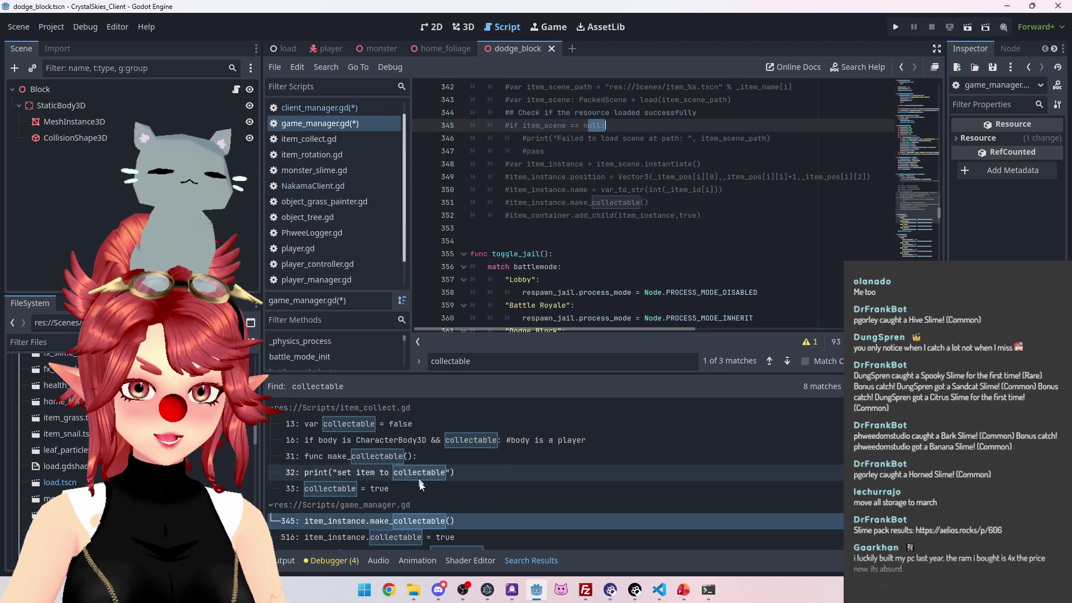
{"action": "scroll", "coordinate": [420, 484], "scroll_direction": "down", "scroll_amount": 1}
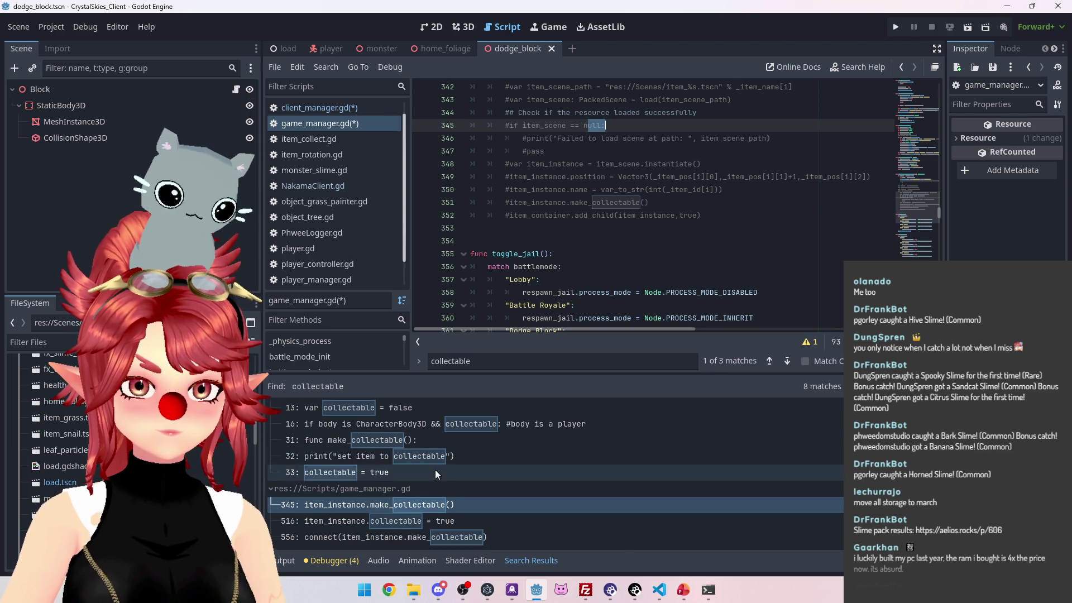
{"action": "left_click", "coordinate": [431, 440]}
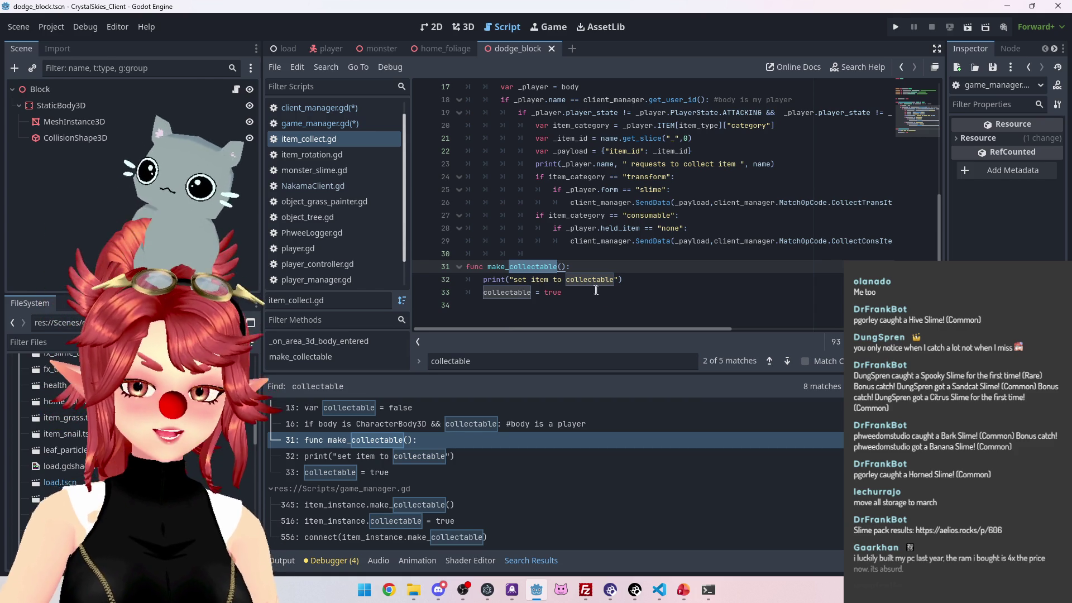
{"action": "scroll", "coordinate": [537, 288], "scroll_direction": "up", "scroll_amount": 5}
{"action": "scroll", "coordinate": [538, 293], "scroll_direction": "down", "scroll_amount": 5}
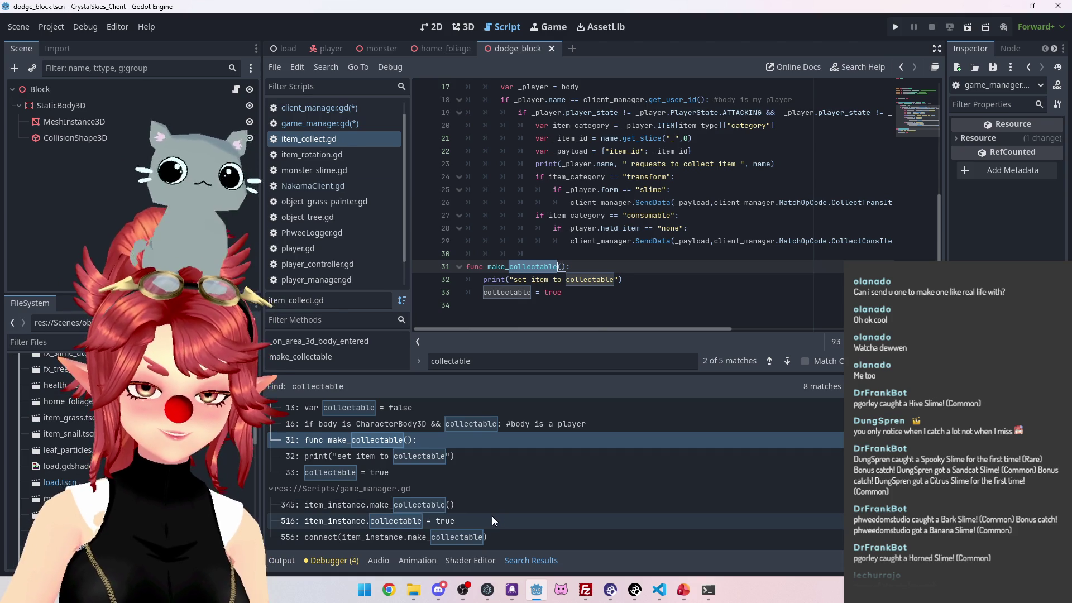
Use the search results to land on the 'collectable = true' line in game_manager.gd's spawn_item.
{"action": "left_click", "coordinate": [491, 520]}
{"action": "scroll", "coordinate": [537, 271], "scroll_direction": "down", "scroll_amount": 2}
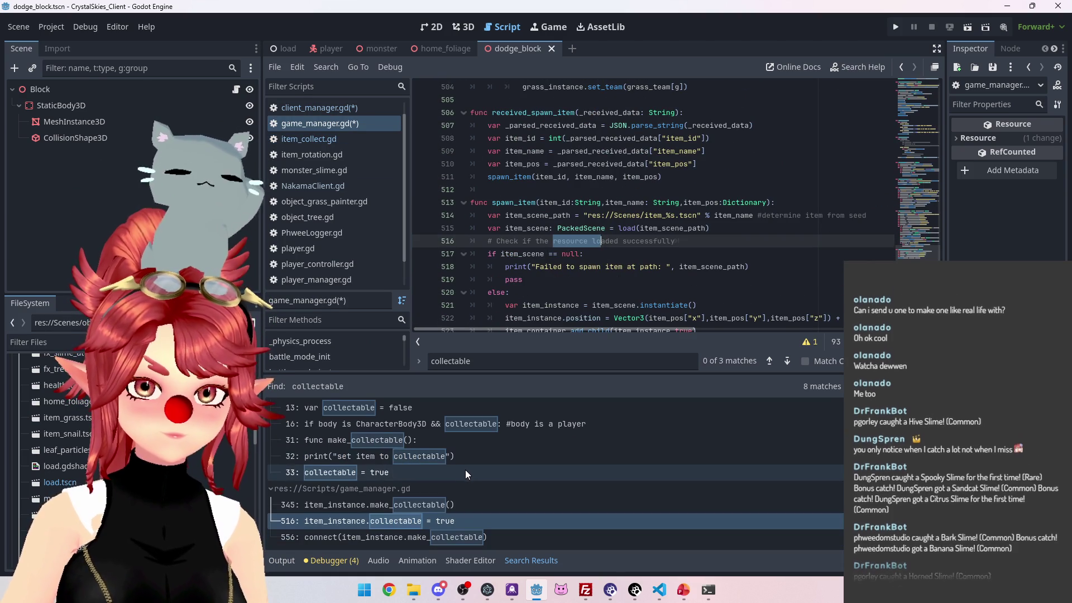
{"action": "left_click", "coordinate": [473, 503]}
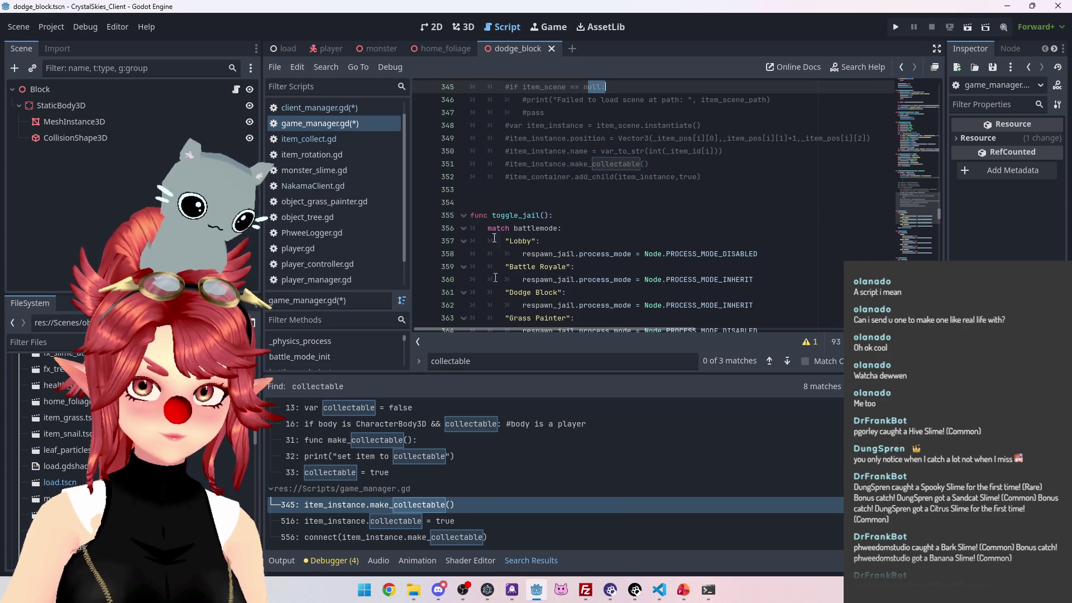
{"action": "scroll", "coordinate": [510, 212], "scroll_direction": "up", "scroll_amount": 3}
{"action": "scroll", "coordinate": [532, 242], "scroll_direction": "up", "scroll_amount": 3}
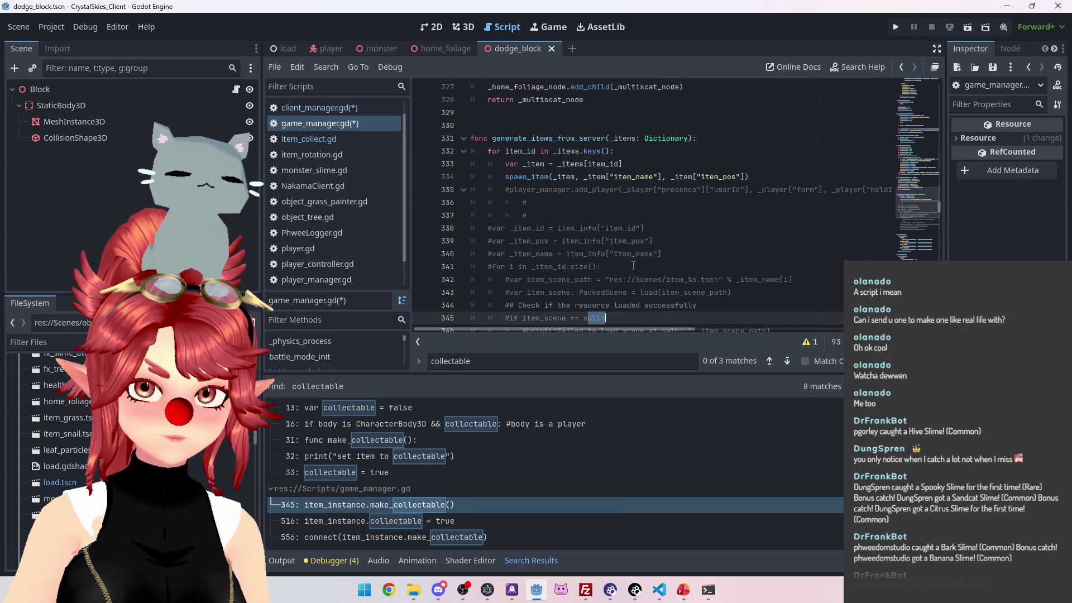
{"action": "scroll", "coordinate": [633, 266], "scroll_direction": "down", "scroll_amount": 3}
{"action": "left_click", "coordinate": [424, 521]}
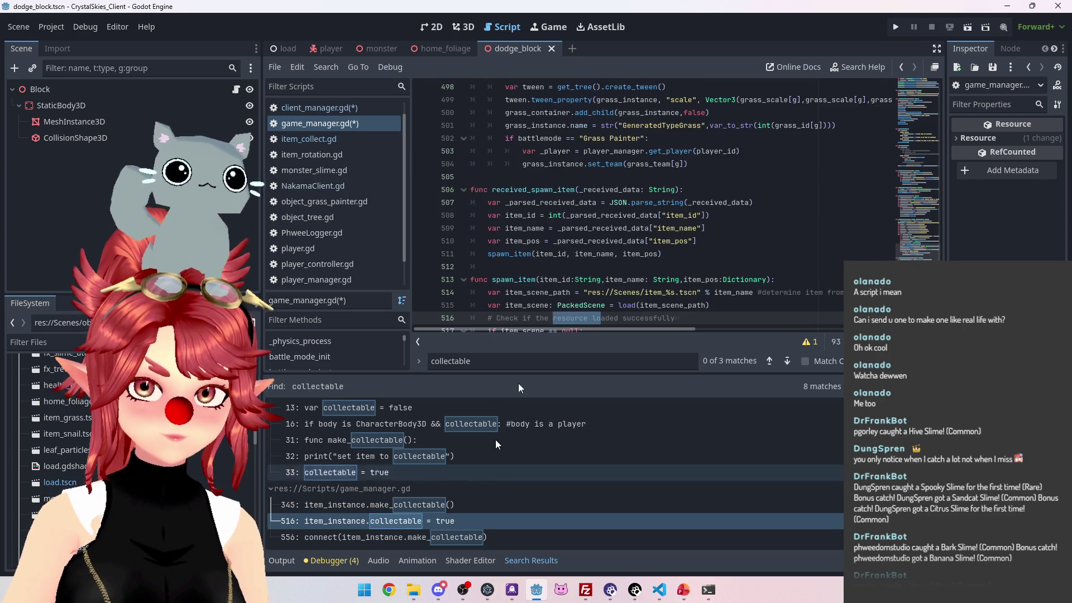
{"action": "scroll", "coordinate": [612, 236], "scroll_direction": "down", "scroll_amount": 2}
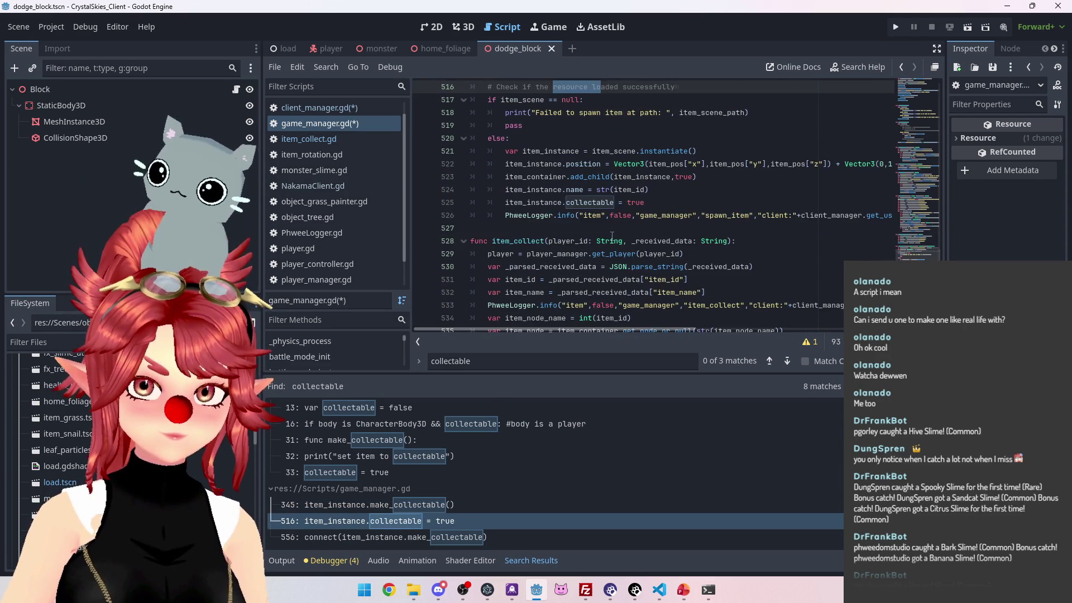
Change line 525 to item_instance.make_collectable() and save game_manager.gd.
{"action": "left_click", "coordinate": [565, 279]}
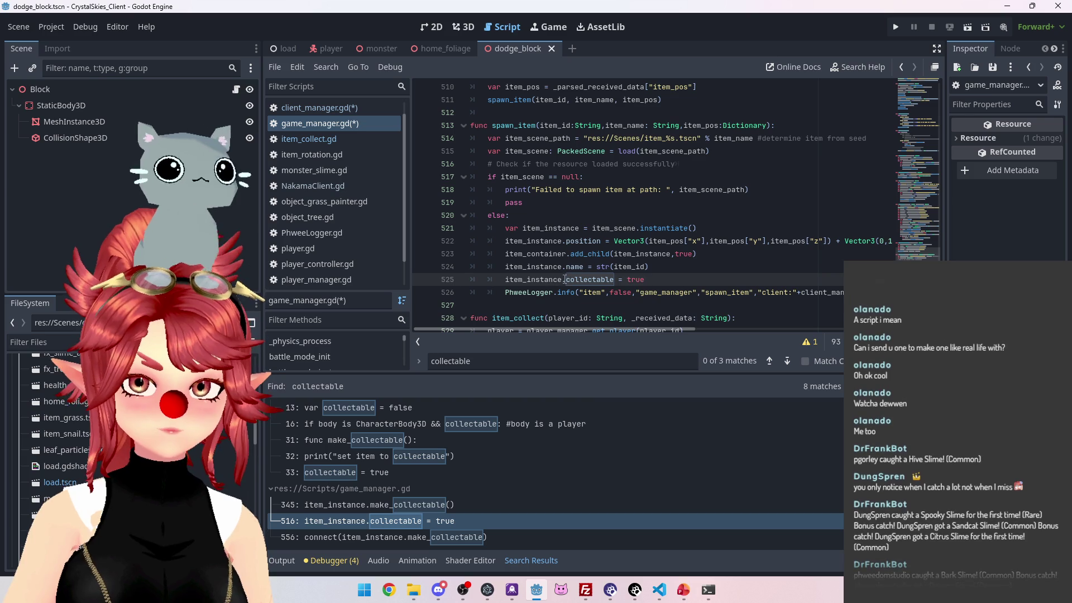
{"action": "type", "text": "mk"}
{"action": "key", "text": "BackSpace"}
{"action": "type", "text": "ake_"}
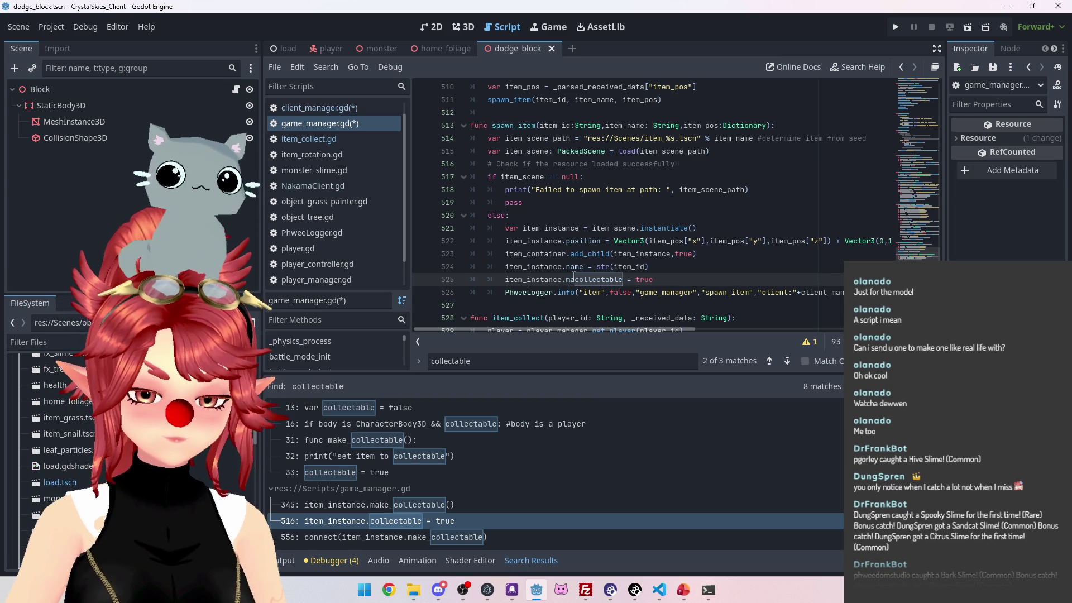
{"action": "left_click_drag", "start_coordinate": [676, 280], "coordinate": [637, 279]}
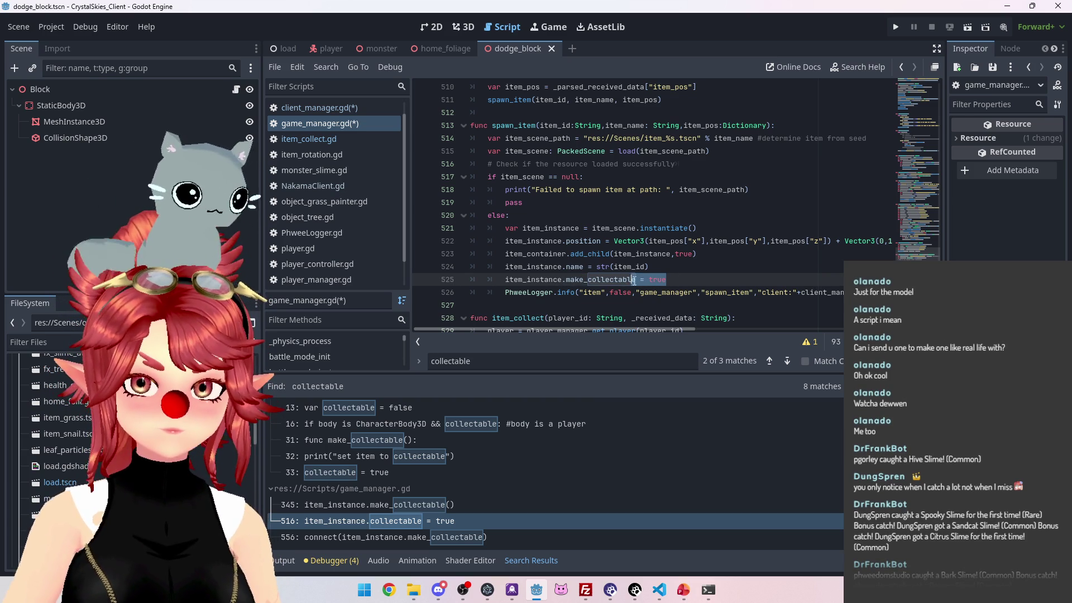
{"action": "key", "text": "Delete"}
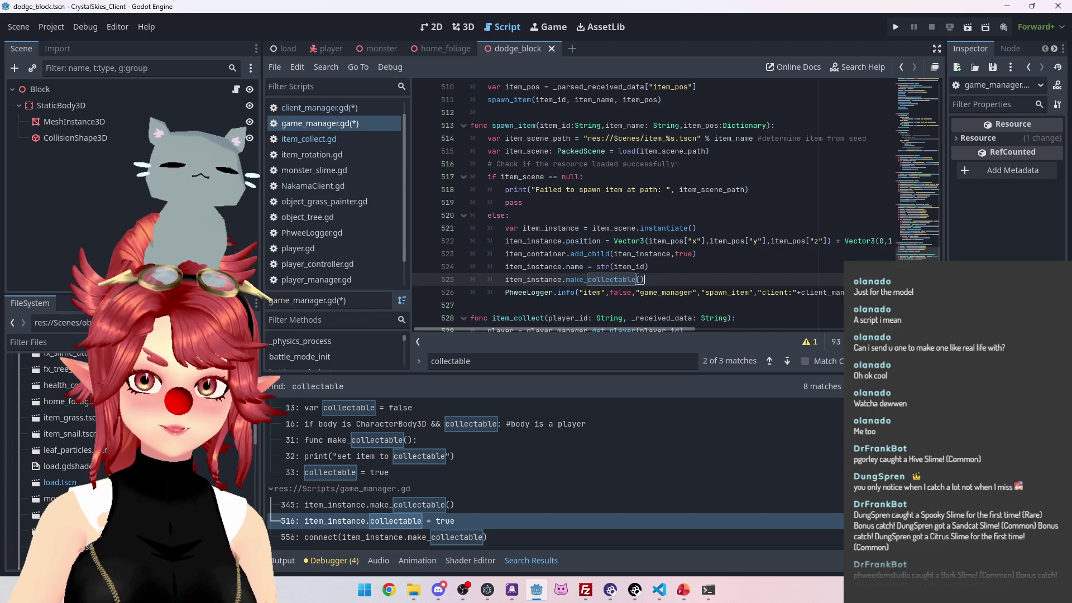
{"action": "left_click", "coordinate": [590, 253]}
{"action": "key", "text": "ctrl+s"}
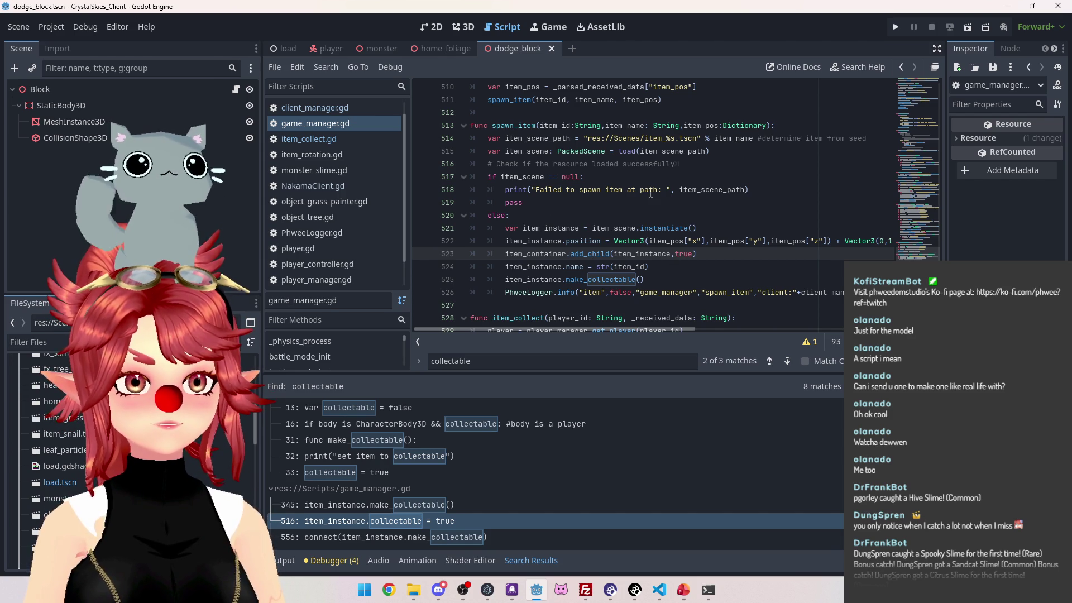
{"action": "left_click", "coordinate": [665, 215]}
{"action": "left_click", "coordinate": [703, 254]}
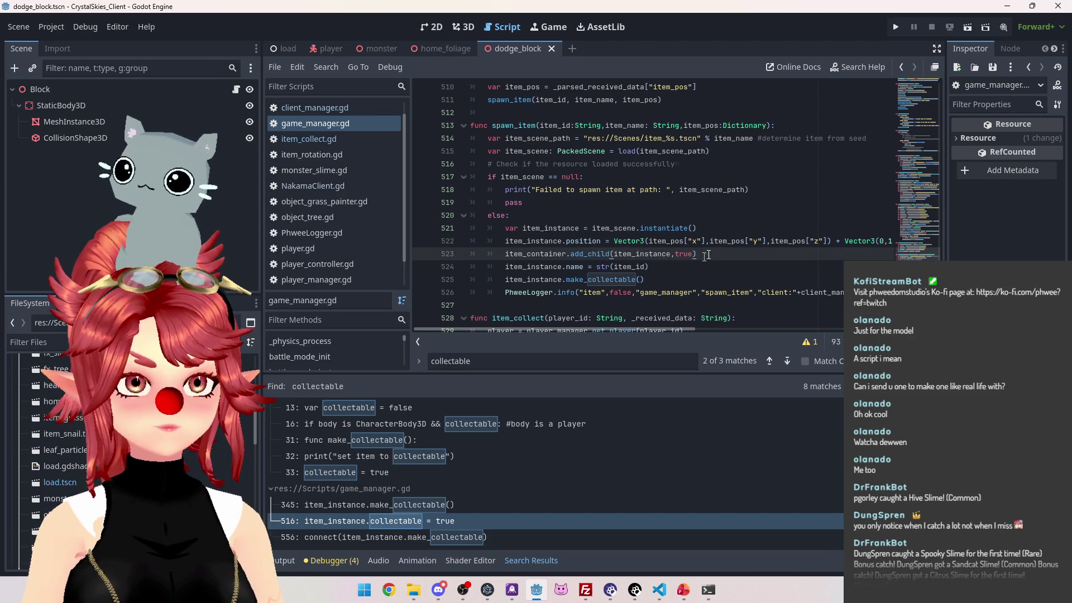
{"action": "left_click", "coordinate": [713, 262]}
{"action": "left_click", "coordinate": [720, 252]}
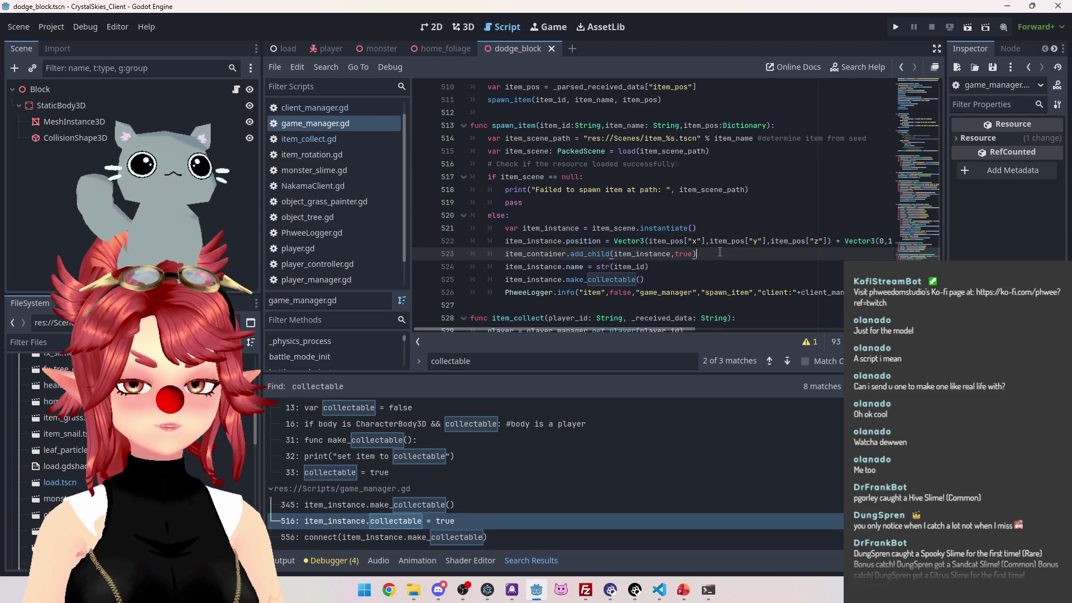
{"action": "left_click", "coordinate": [677, 272]}
{"action": "left_click", "coordinate": [667, 275]}
{"action": "left_click", "coordinate": [662, 268]}
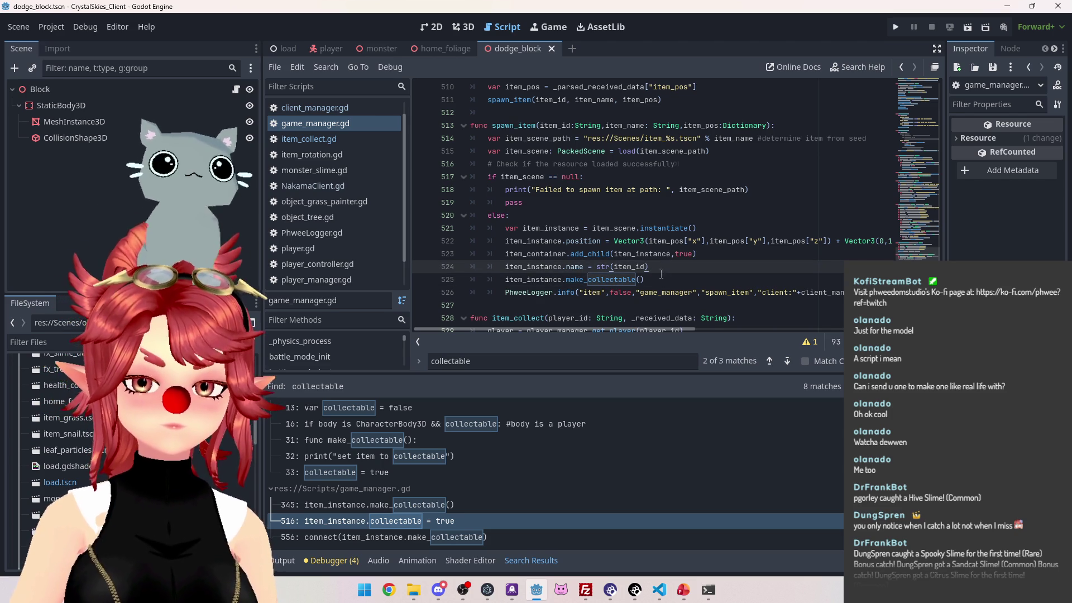
{"action": "left_click", "coordinate": [662, 279]}
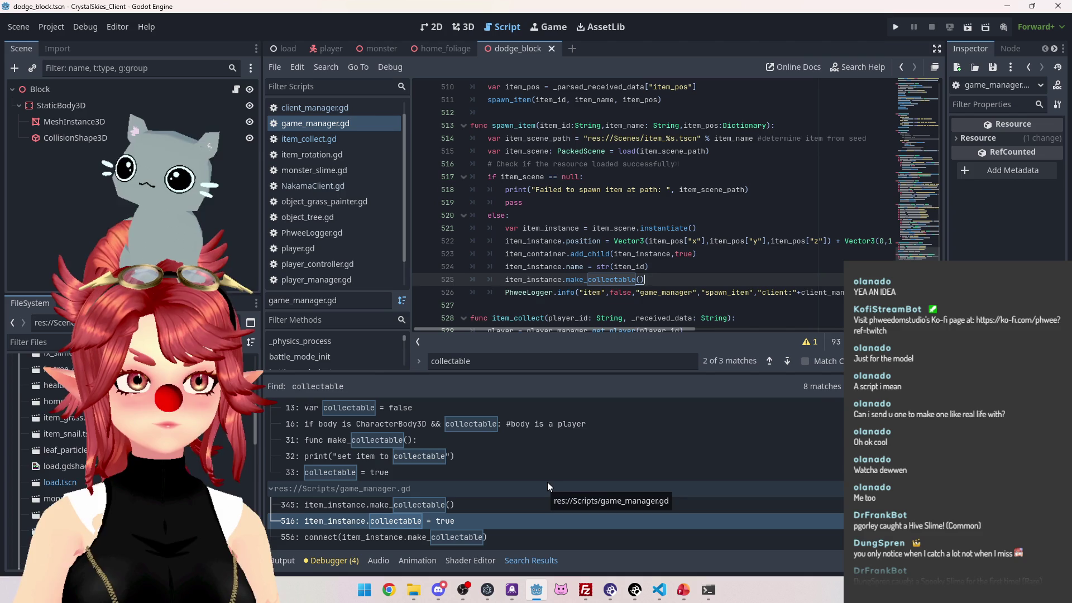
{"action": "left_click", "coordinate": [672, 267]}
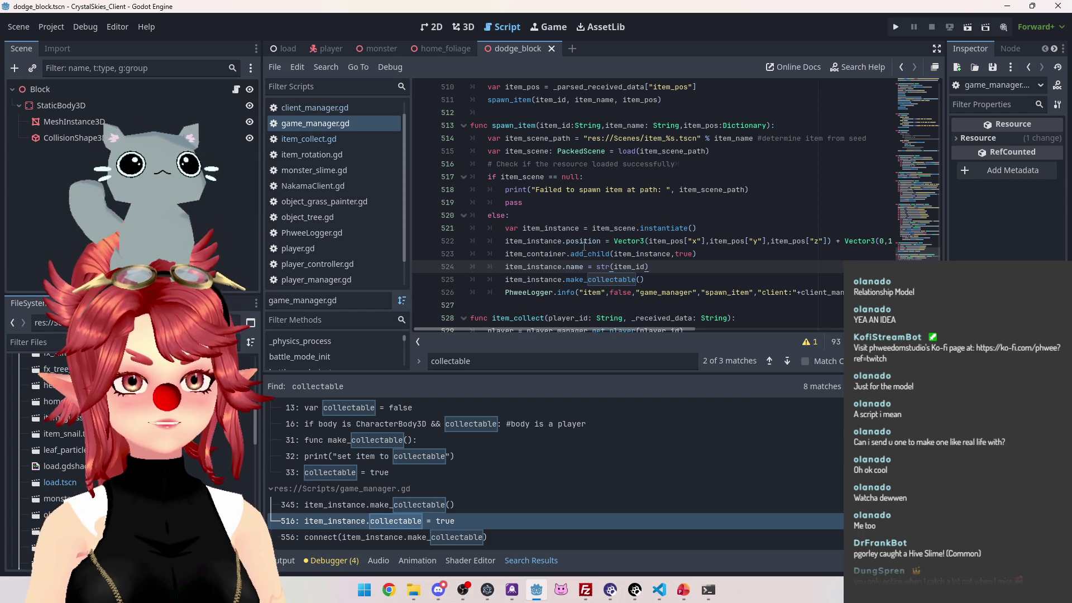
{"action": "mouse_move", "coordinate": [714, 236]}
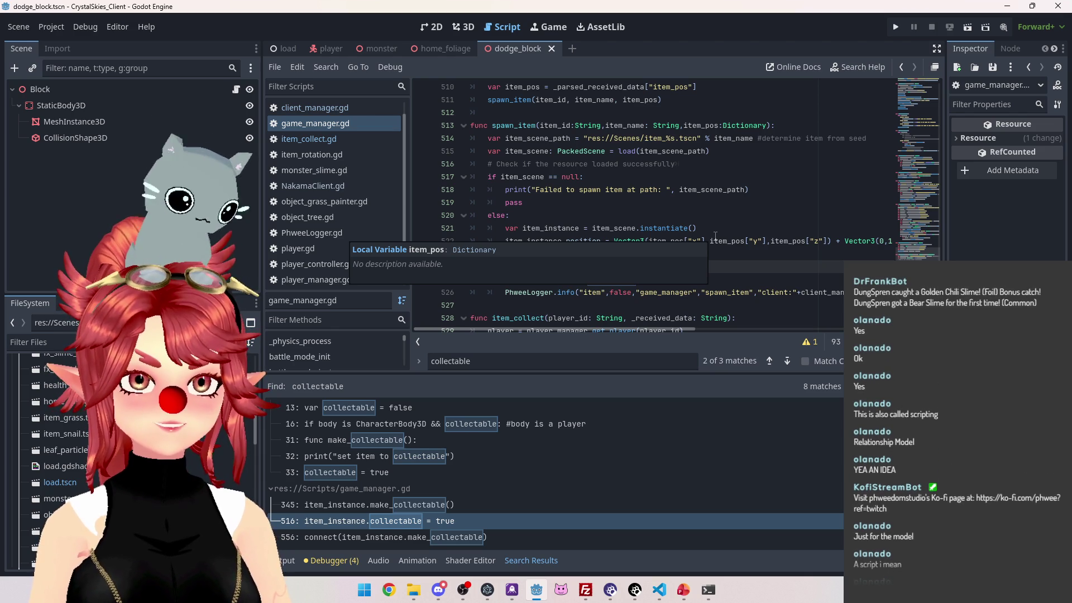
{"action": "key", "text": "alt+Tab"}
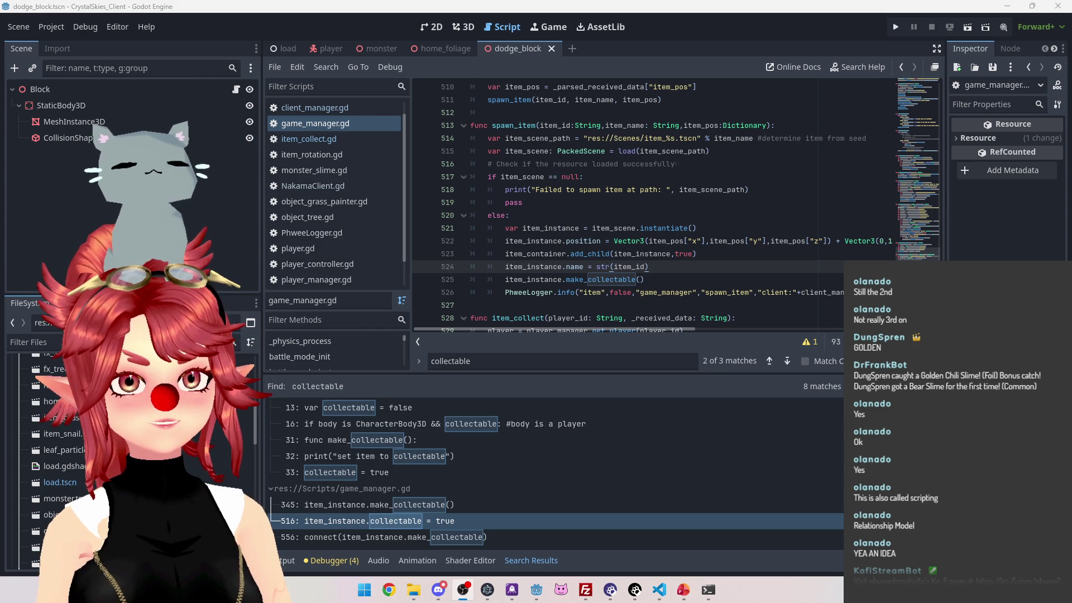
{"action": "left_click", "coordinate": [692, 266]}
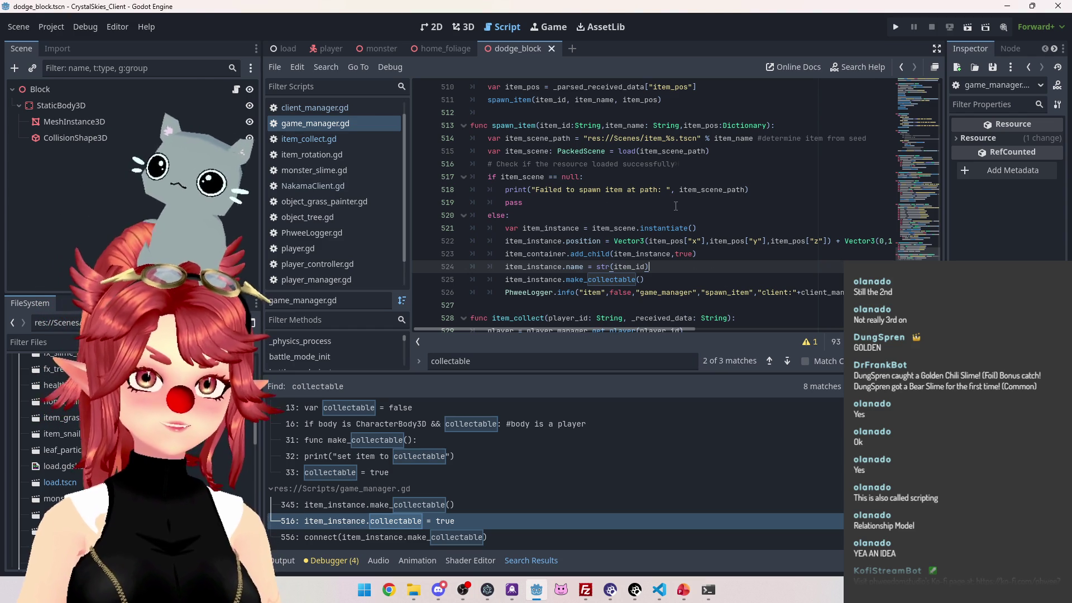
{"action": "left_click", "coordinate": [680, 281]}
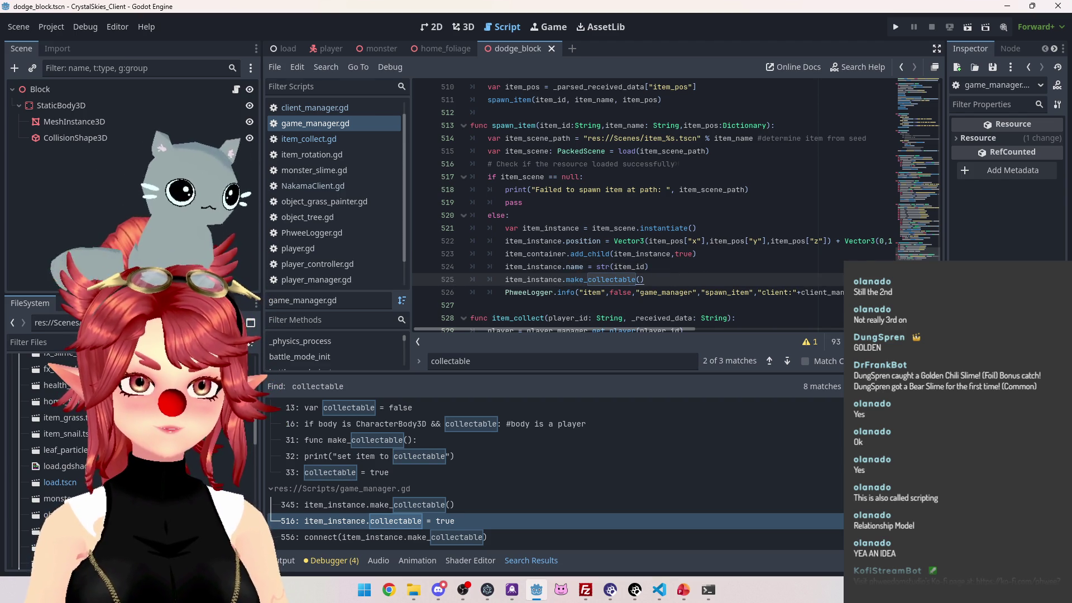
{"action": "left_click", "coordinate": [698, 267]}
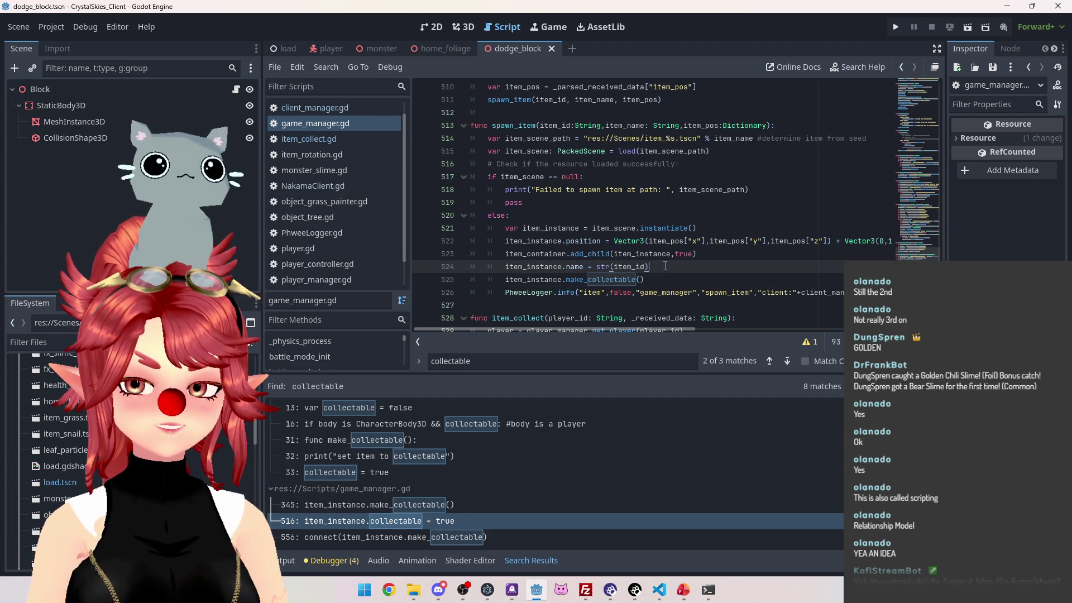
{"action": "left_click", "coordinate": [722, 260]}
{"action": "left_click", "coordinate": [651, 267]}
{"action": "left_click", "coordinate": [661, 274]}
{"action": "left_click", "coordinate": [656, 266]}
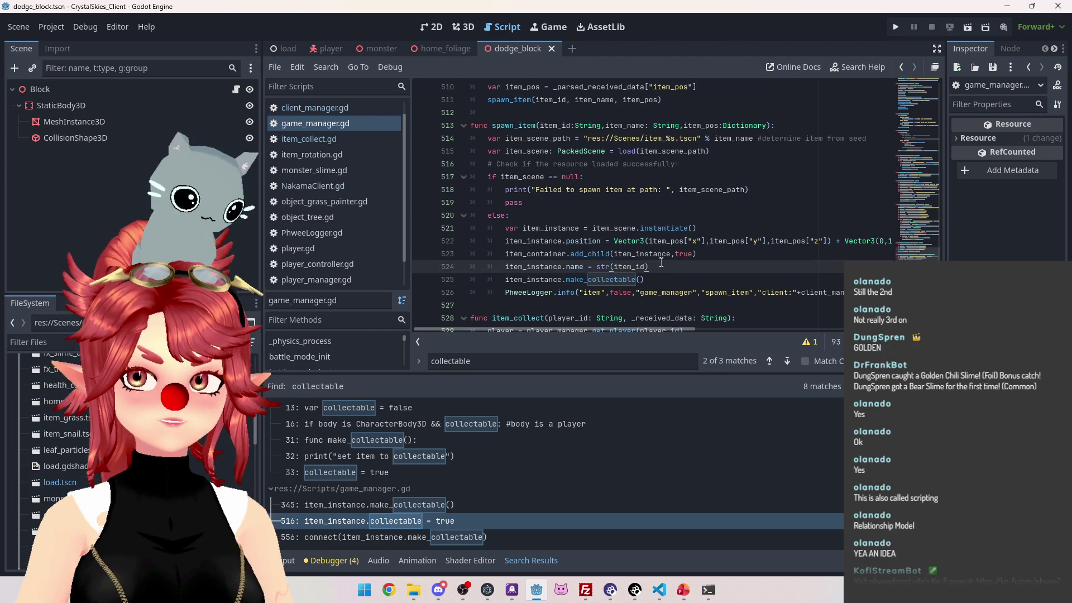
{"action": "left_click", "coordinate": [660, 279]}
{"action": "left_click", "coordinate": [659, 270]}
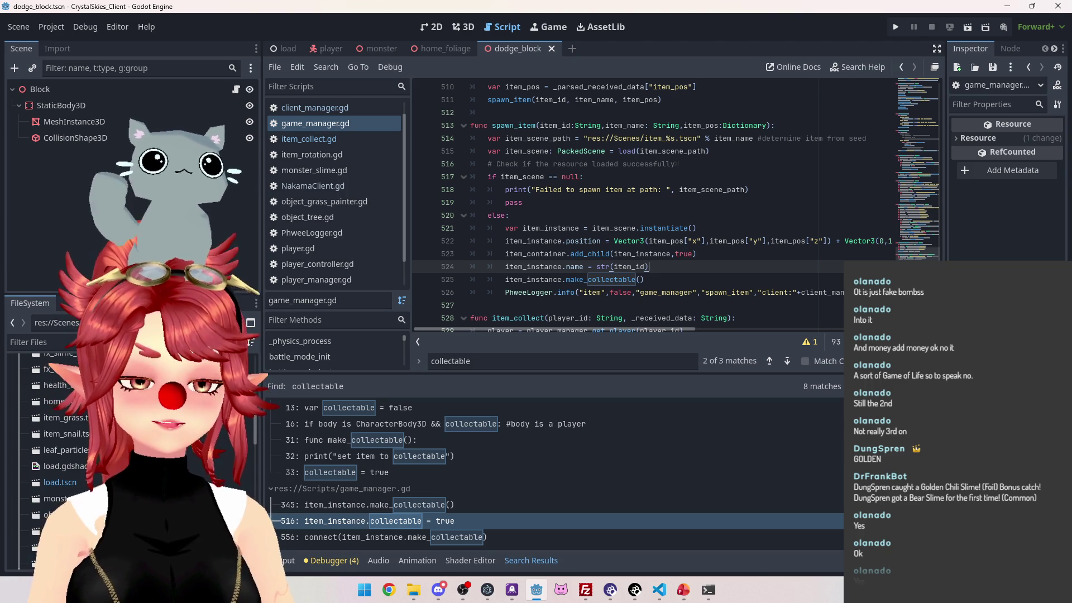
{"action": "left_click", "coordinate": [712, 254]}
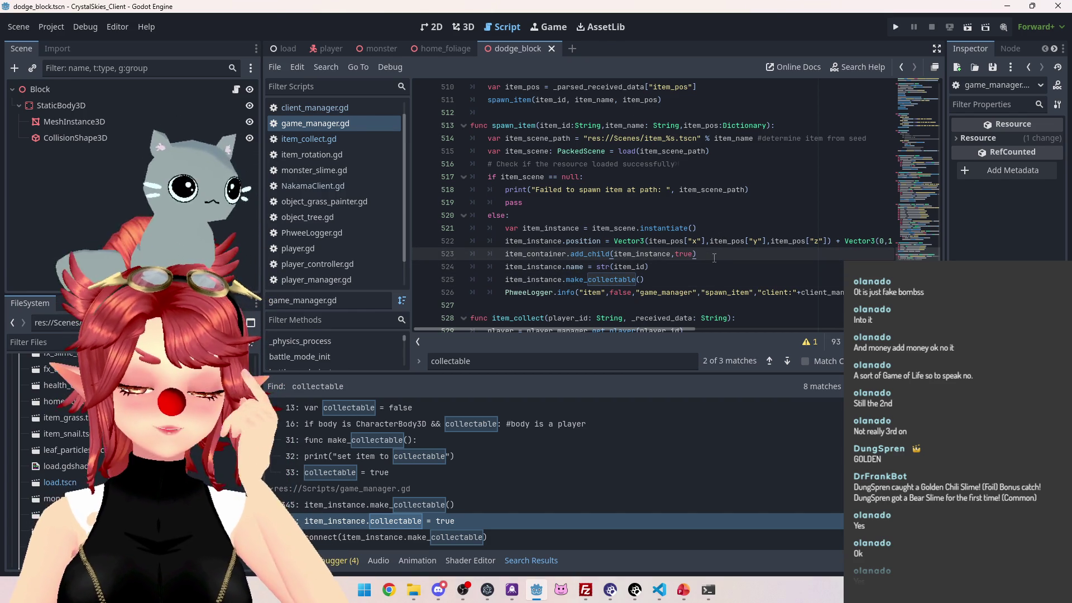
Move the caret among the ends of lines 521–525 in spawn_item.
{"action": "left_click", "coordinate": [733, 233]}
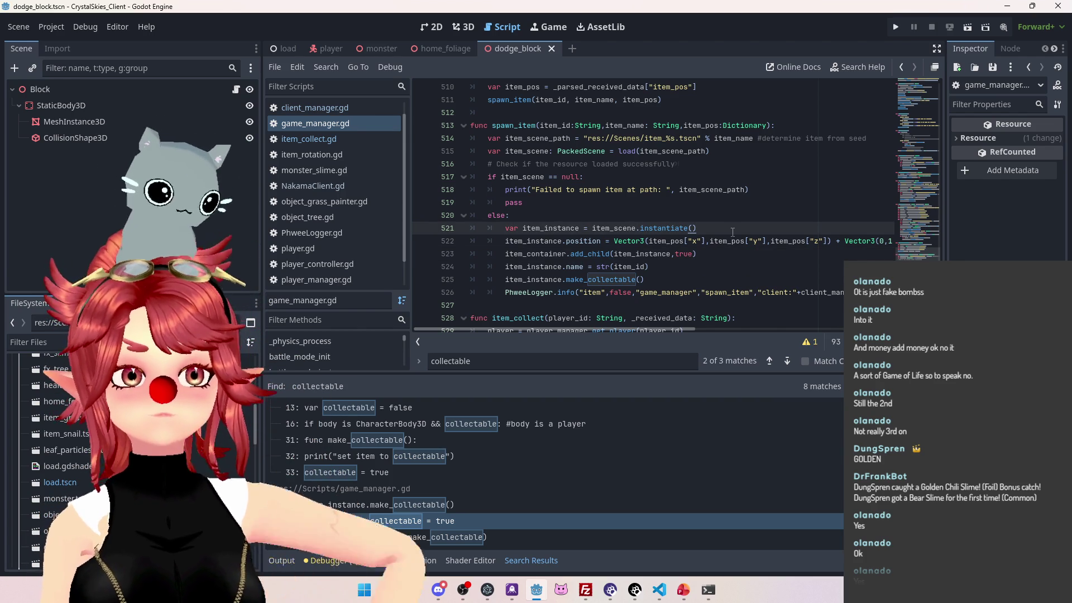
{"action": "left_click", "coordinate": [720, 259]}
{"action": "left_click", "coordinate": [676, 284]}
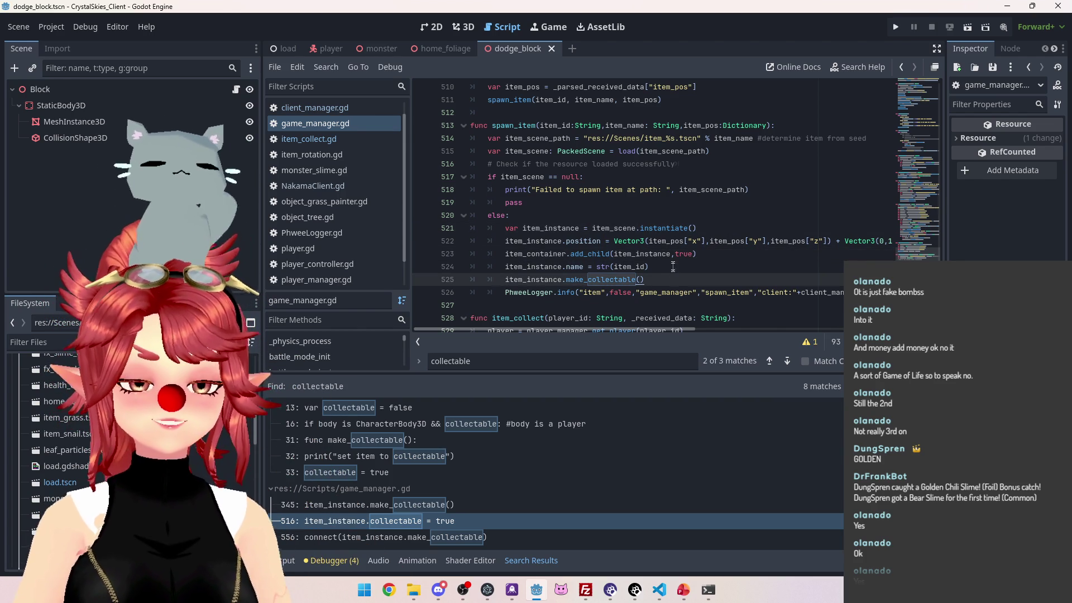
{"action": "scroll", "coordinate": [673, 265], "scroll_direction": "down", "scroll_amount": 1}
{"action": "left_click", "coordinate": [678, 228]}
{"action": "left_click", "coordinate": [666, 239]}
{"action": "left_click", "coordinate": [666, 230]}
{"action": "left_click", "coordinate": [671, 237]}
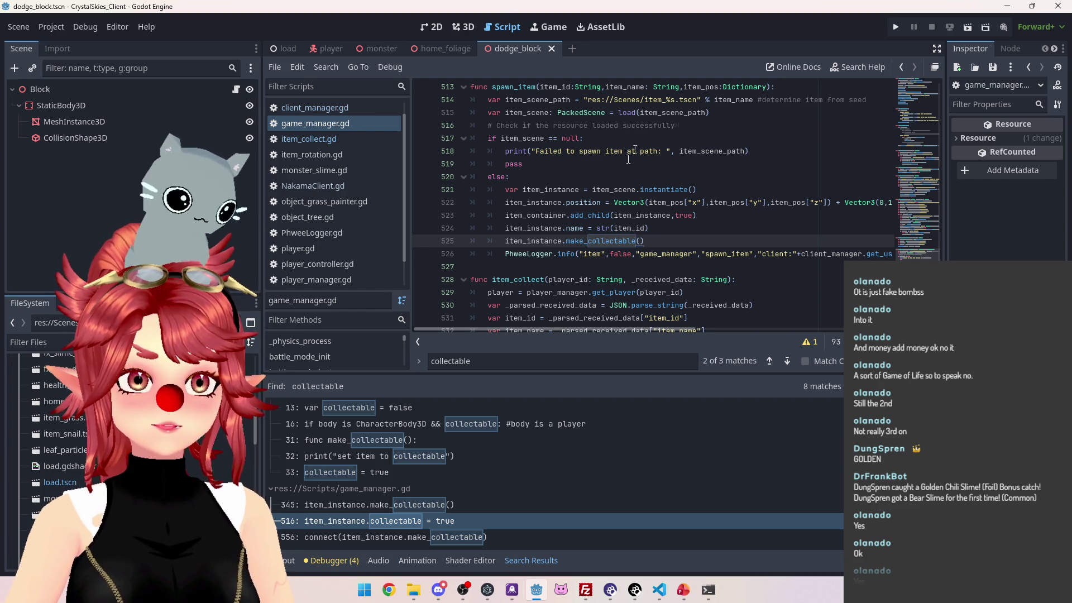
Place the caret in the spawn_item parameter list, then switch to the Discord chat window.
{"action": "left_click", "coordinate": [684, 225]}
{"action": "left_click", "coordinate": [672, 238]}
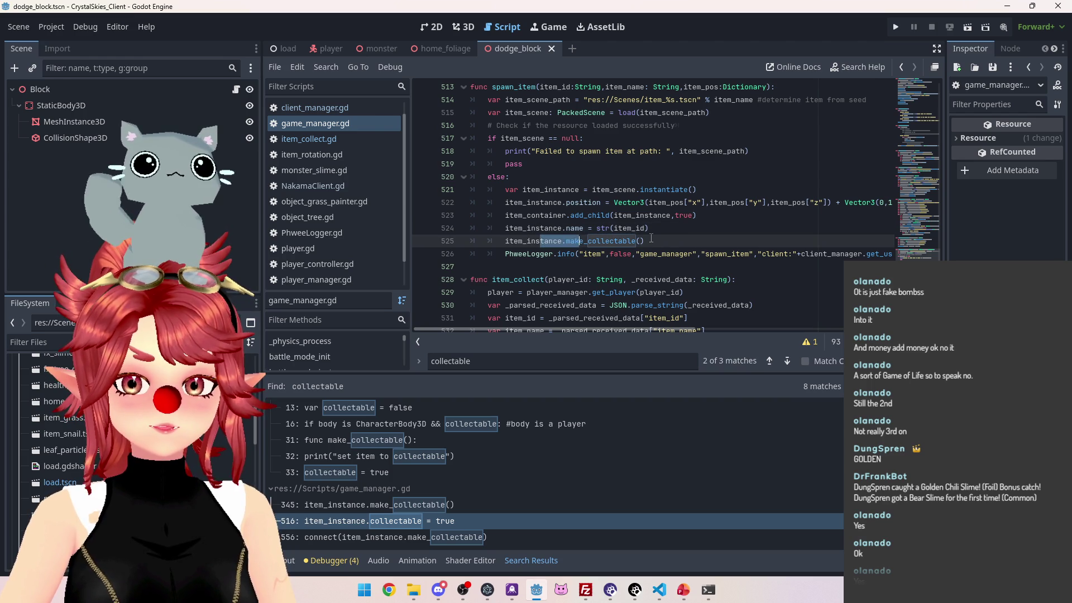
{"action": "scroll", "coordinate": [651, 238], "scroll_direction": "down", "scroll_amount": 1}
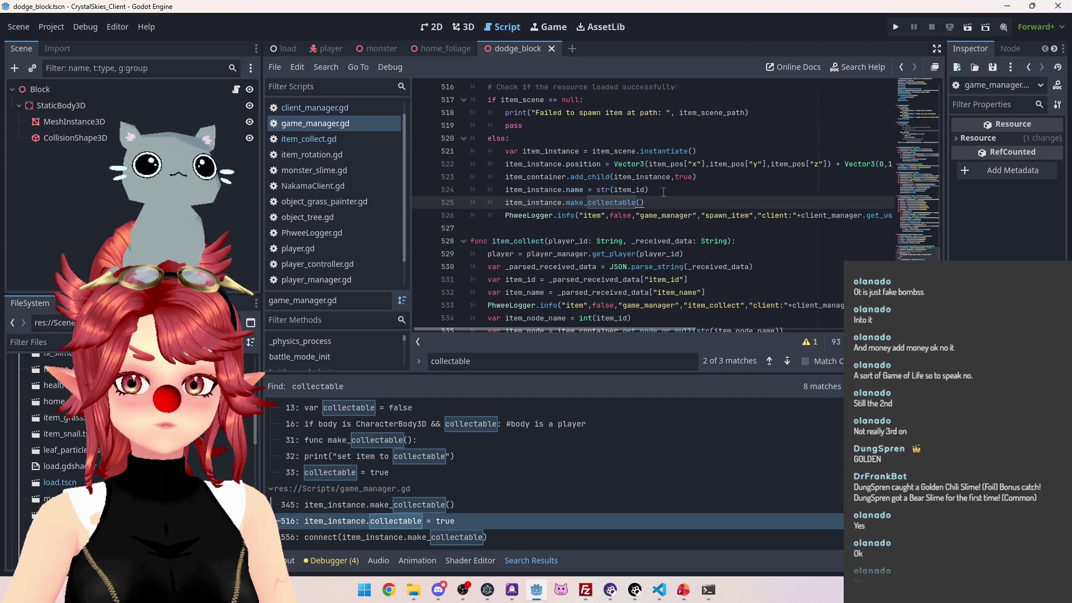
{"action": "scroll", "coordinate": [636, 223], "scroll_direction": "up", "scroll_amount": 3}
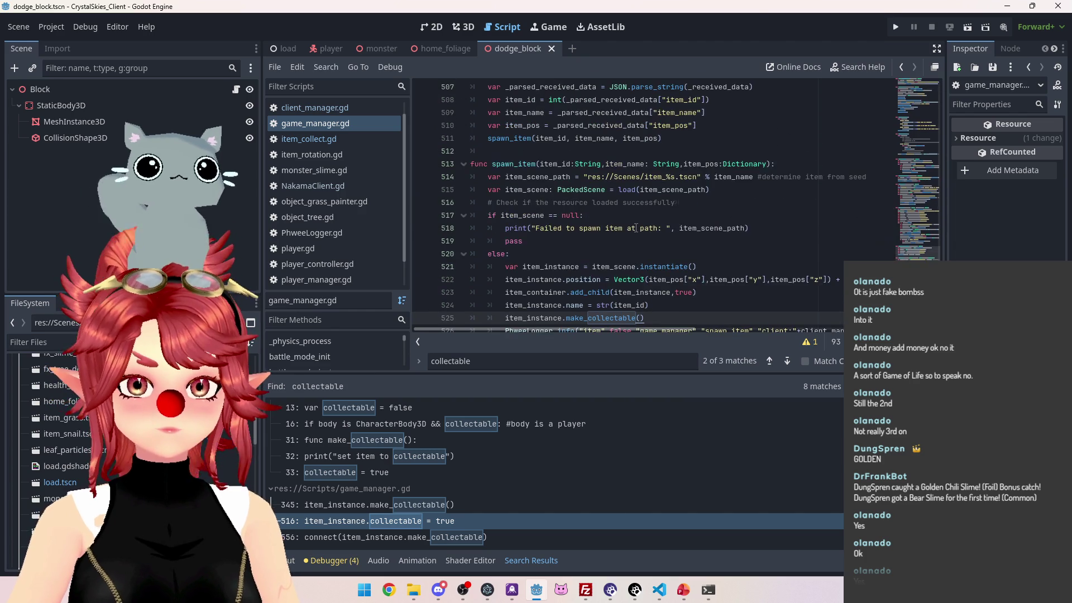
{"action": "scroll", "coordinate": [536, 172], "scroll_direction": "down", "scroll_amount": 1}
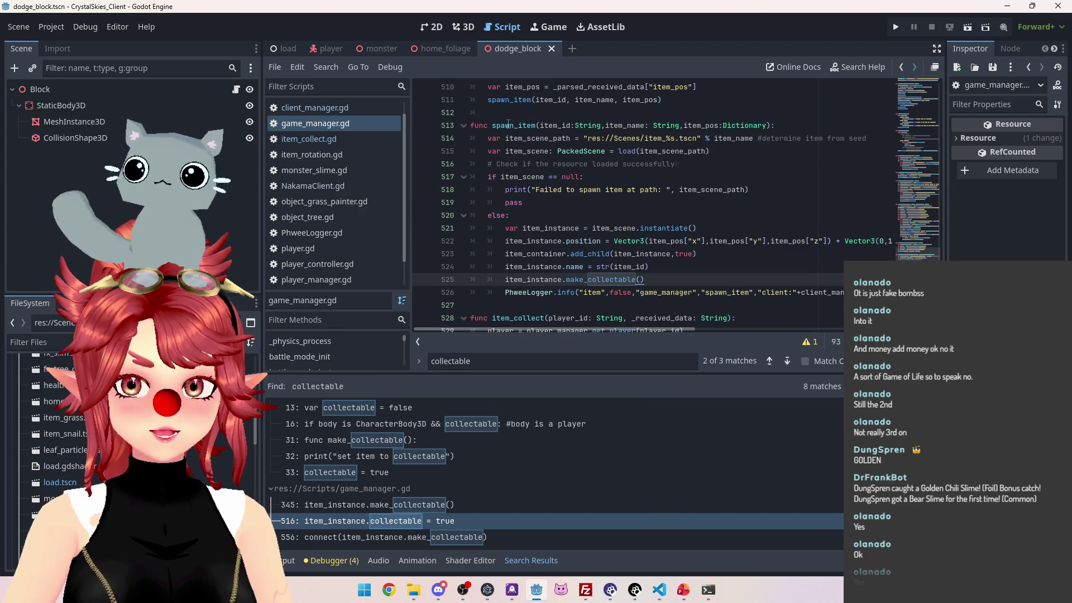
{"action": "left_click", "coordinate": [605, 126]}
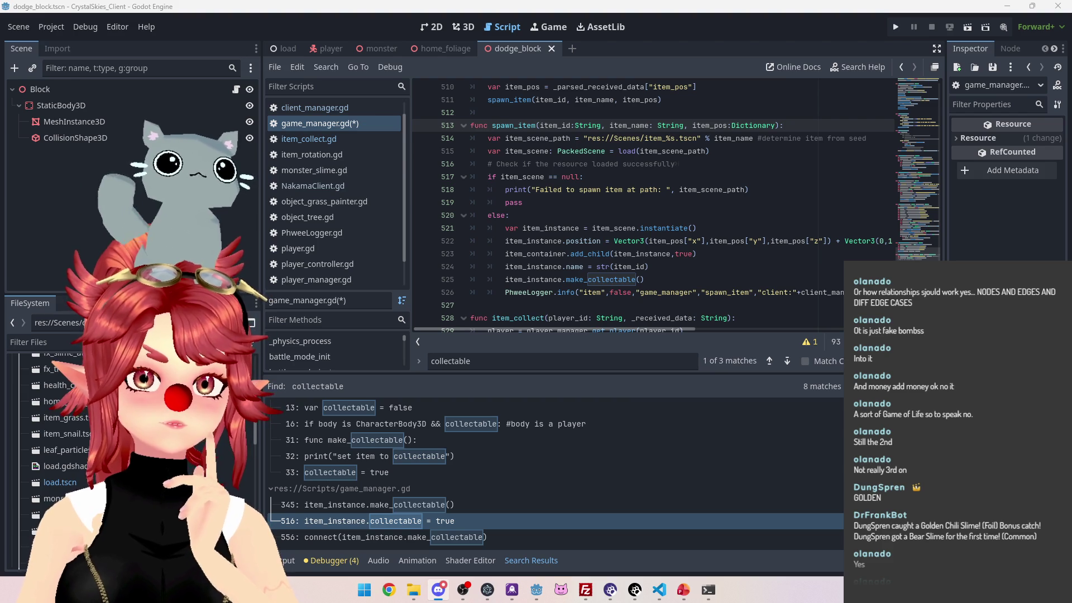
{"action": "key", "text": "alt+Tab"}
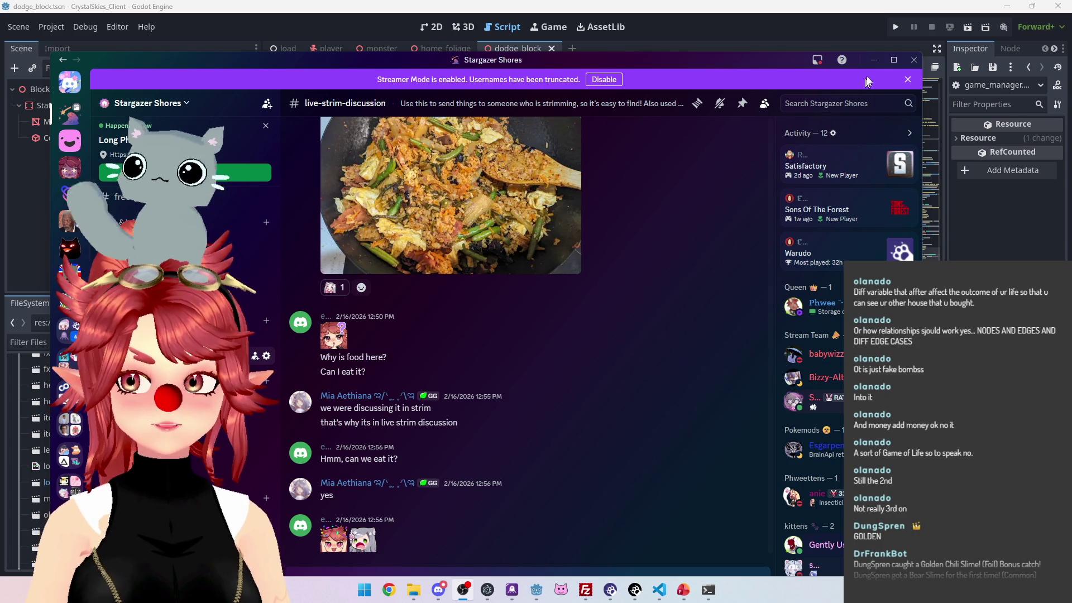
Maximize Discord to read the live-strim-discussion channel, then minimize it to return to Godot.
{"action": "key", "text": "super+Up"}
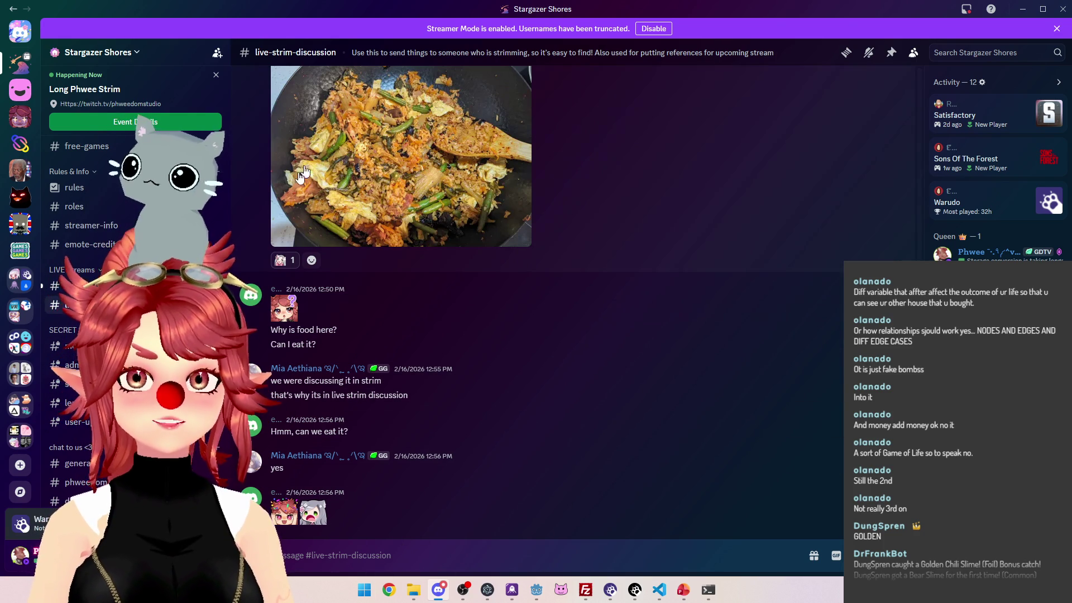
{"action": "left_click", "coordinate": [1023, 9]}
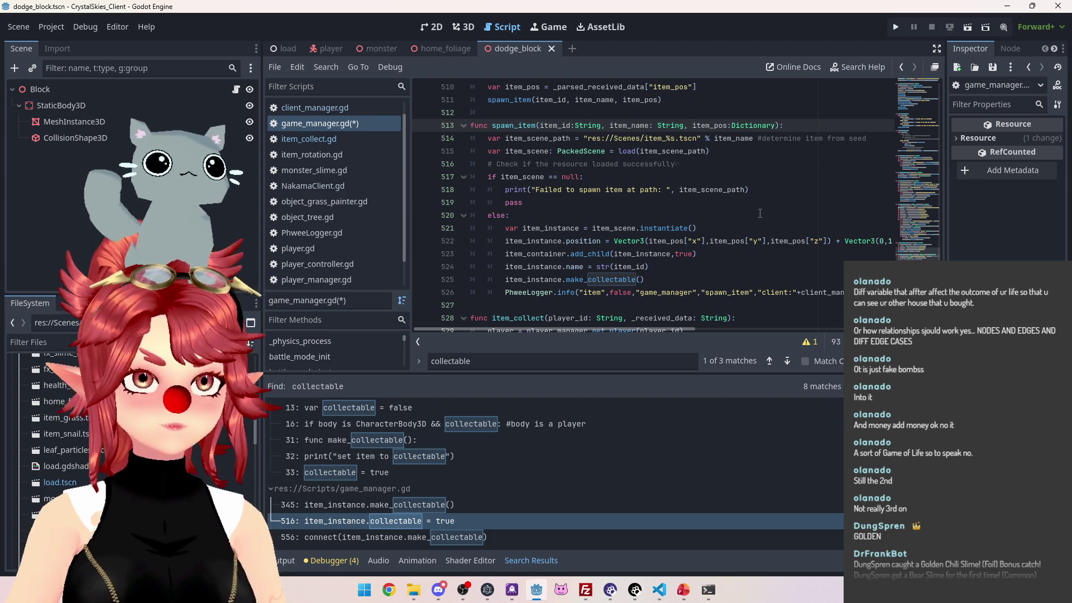
Shrink the Search Results panel to enlarge the script editor showing spawn_item and item_collect.
{"action": "scroll", "coordinate": [757, 215], "scroll_direction": "down", "scroll_amount": 2}
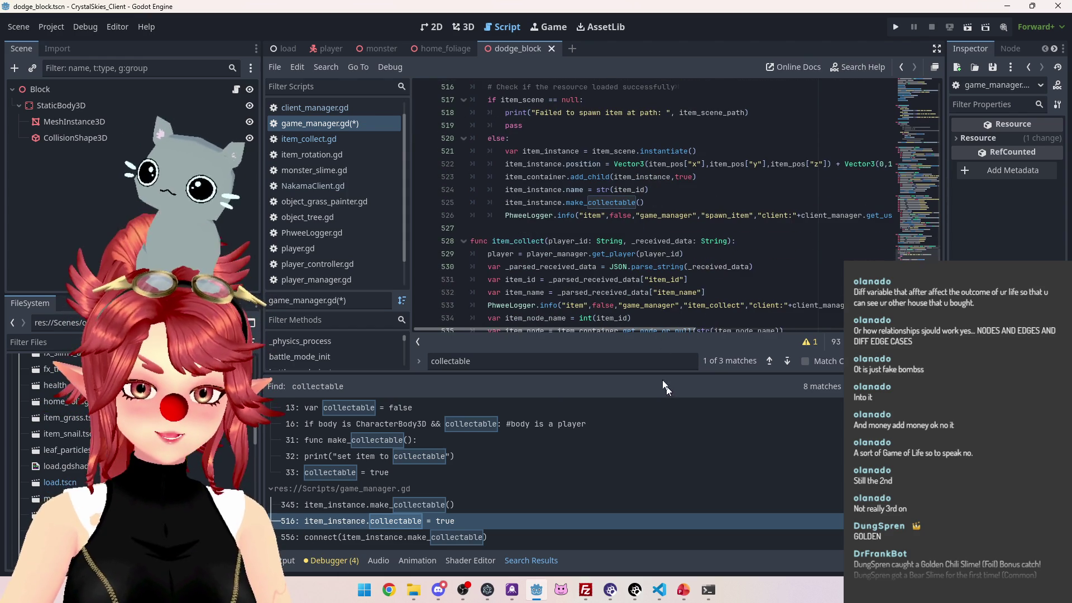
{"action": "left_click_drag", "start_coordinate": [661, 375], "coordinate": [659, 413]}
{"action": "scroll", "coordinate": [600, 273], "scroll_direction": "down", "scroll_amount": 2}
{"action": "scroll", "coordinate": [599, 273], "scroll_direction": "up", "scroll_amount": 1}
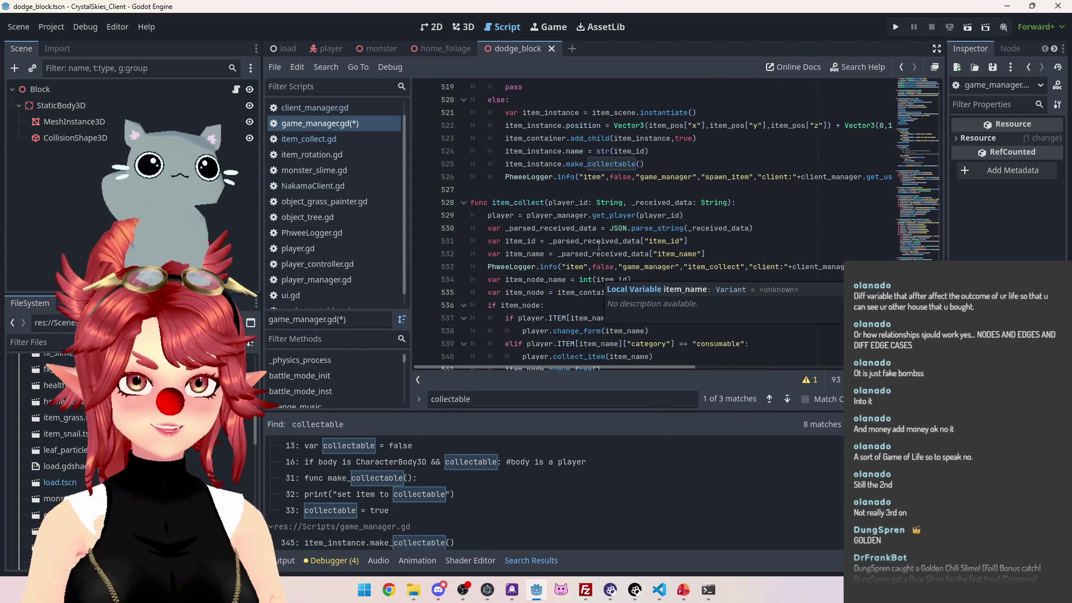